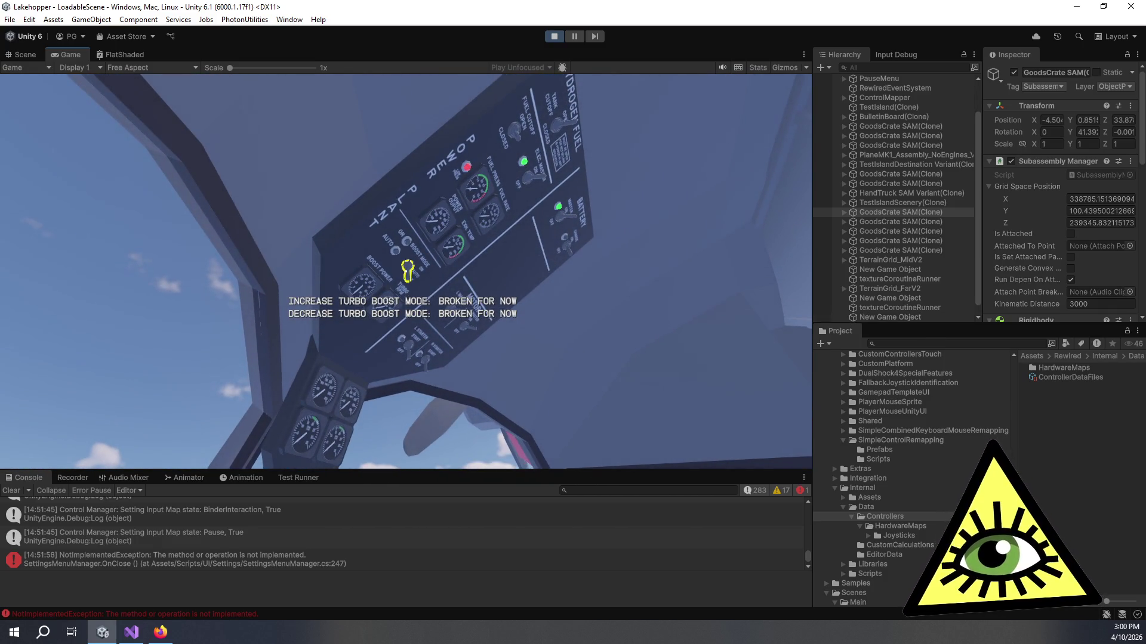
Flip the power-plant turbo boost mode switch to AUTO so its indicator lights up
left_click(407, 270)
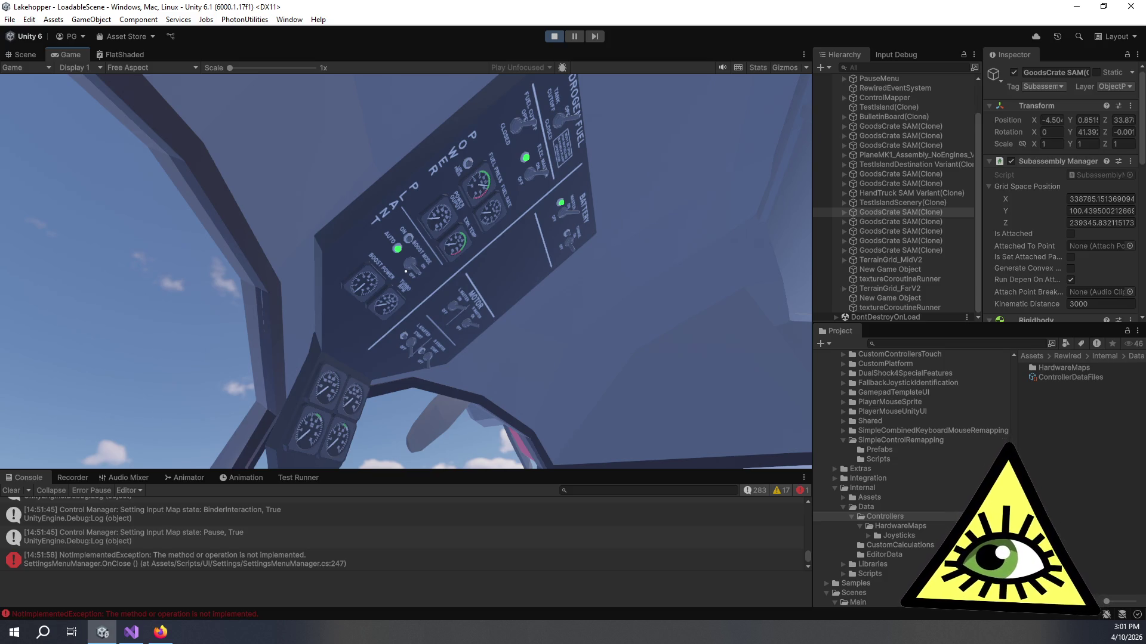
mouse_move(406, 271)
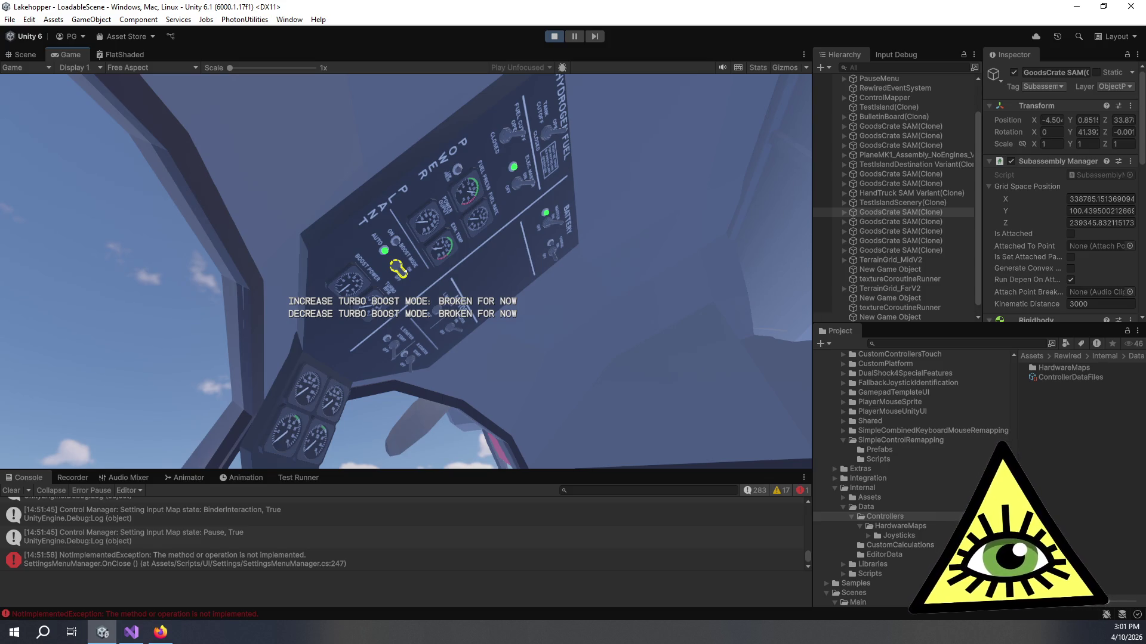
left_click(398, 268)
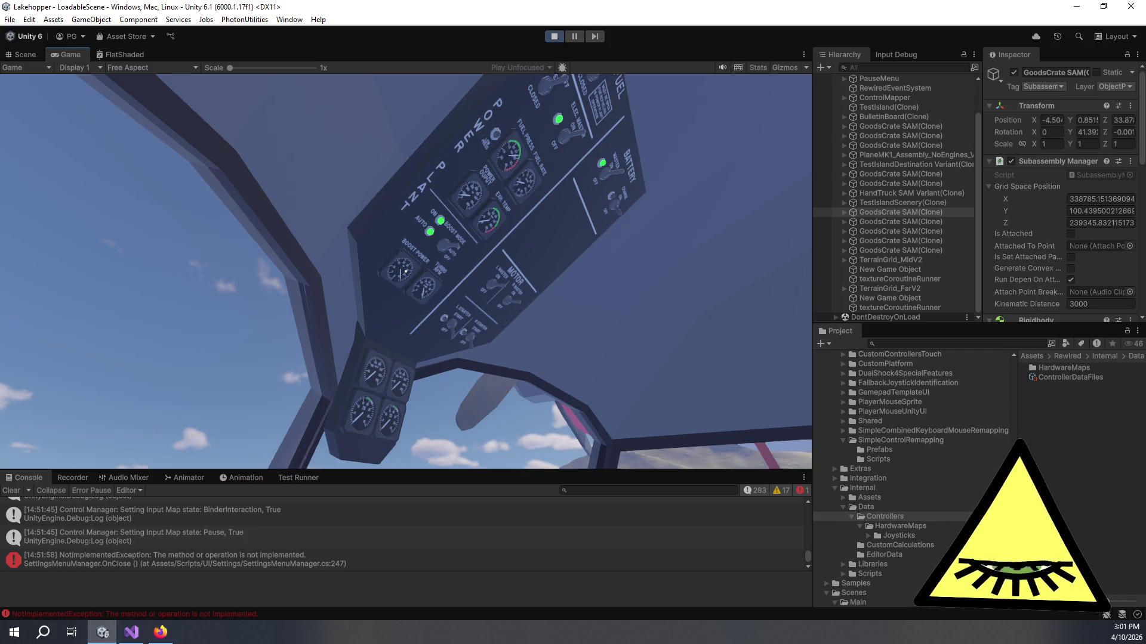
Zoom in on the power plant gauges and then back out
scroll(405, 271, "up", 3)
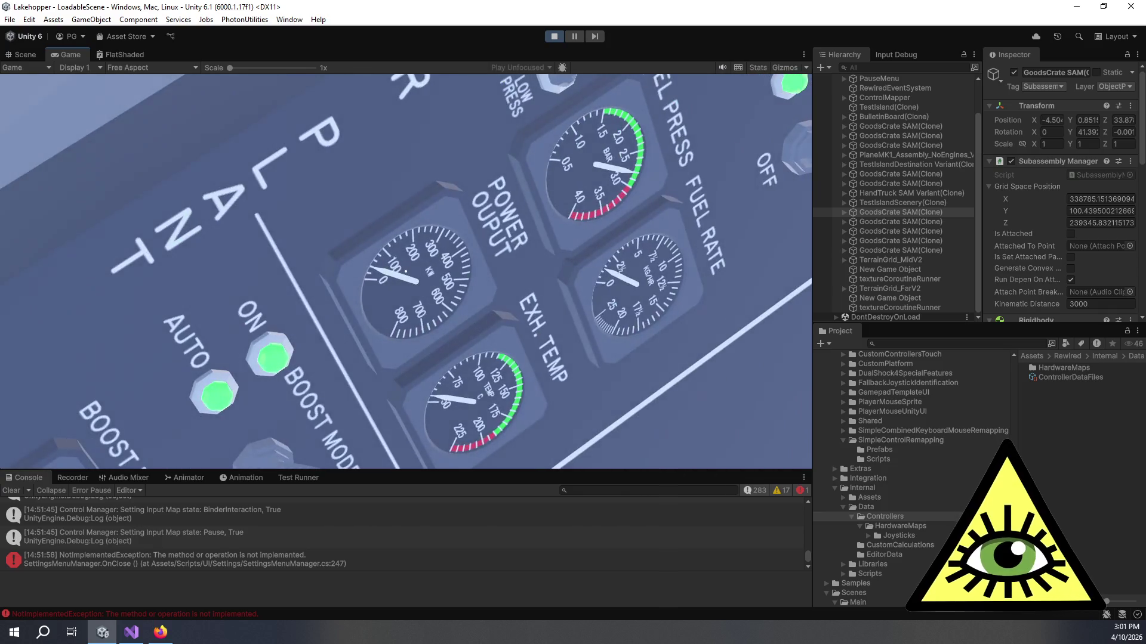
scroll(405, 272, "down", 3)
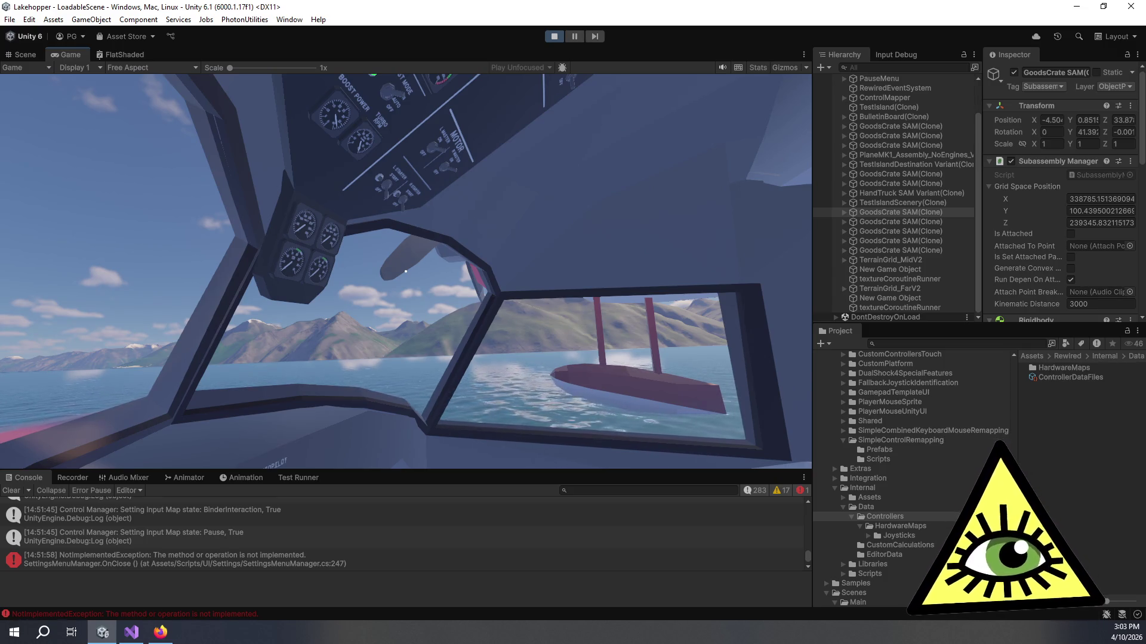
mouse_move(406, 271)
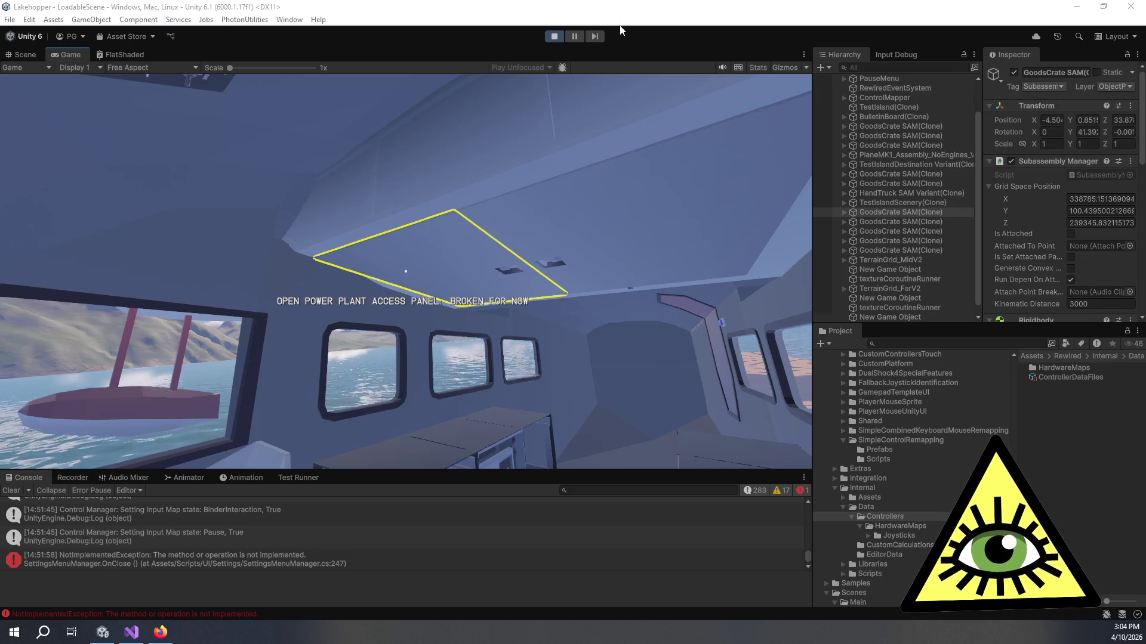
left_click(651, 172)
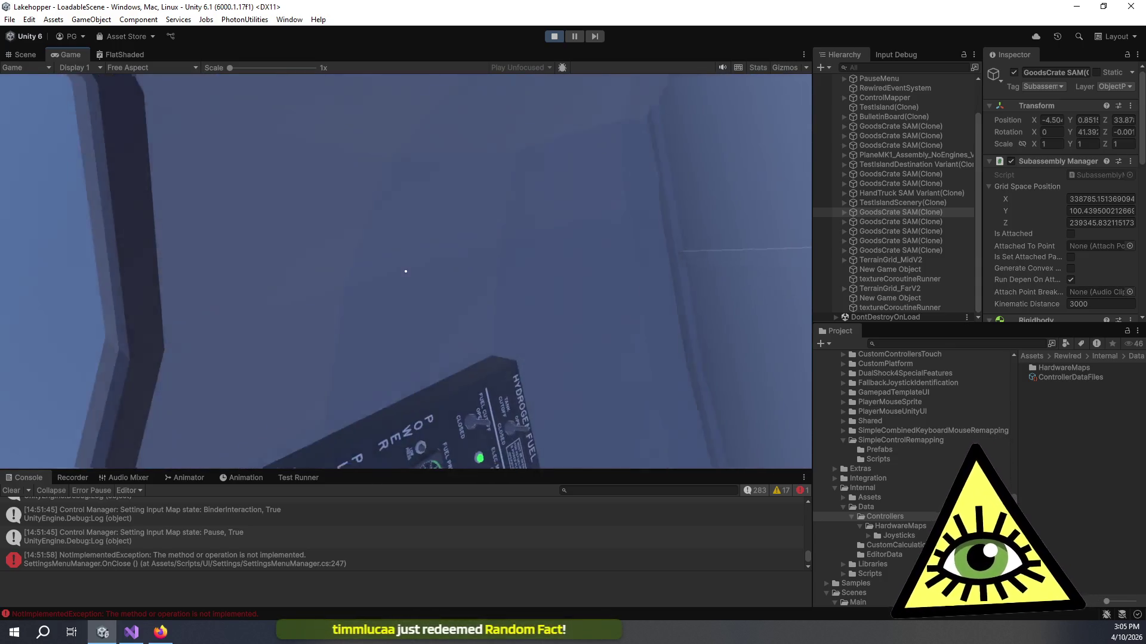
mouse_move(405, 272)
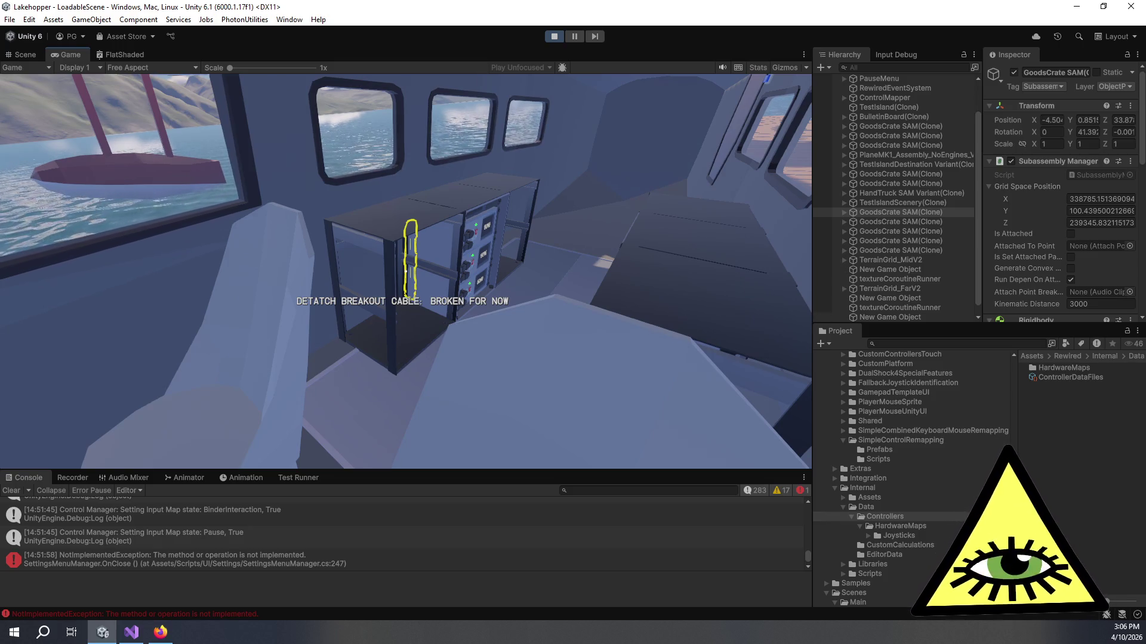
Exit Play mode with Ctrl+P to return to the LoadableScene editor
key("ctrl+p")
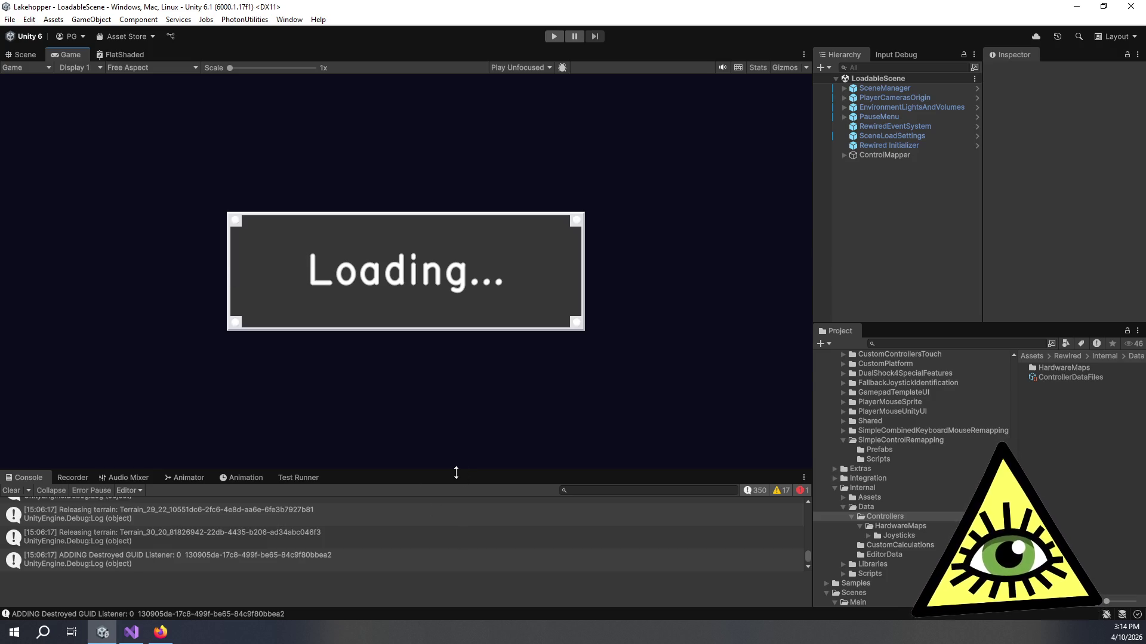
Shrink the console panel to enlarge the game preview
mouse_move(460, 480)
left_mouse_down()
mouse_move(481, 509)
mouse_move(487, 485)
left_mouse_up()
Set the Game view to Full HD (1920x1080) and widen the hierarchy and project panels
scroll(502, 529, "down", 1)
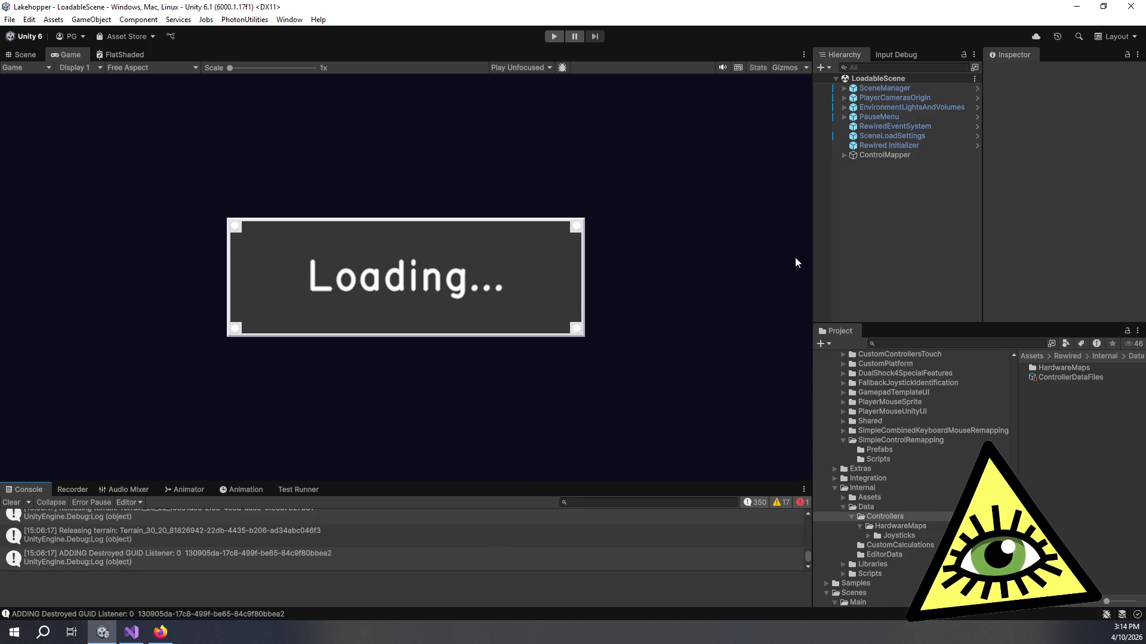
left_click_drag(811, 256, 786, 273)
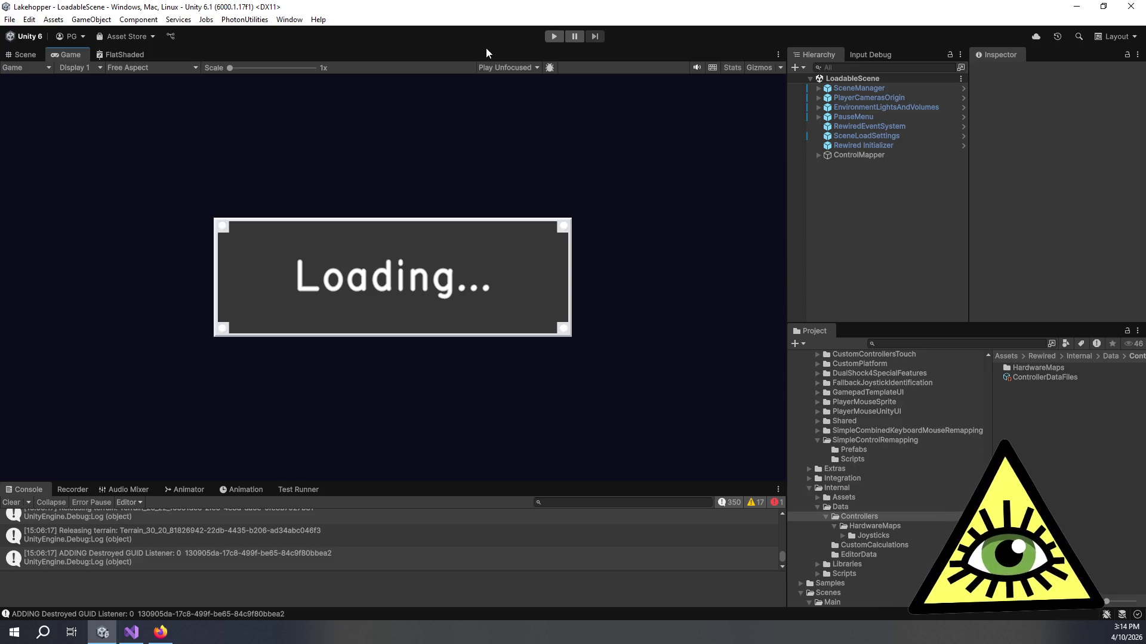
left_click(170, 67)
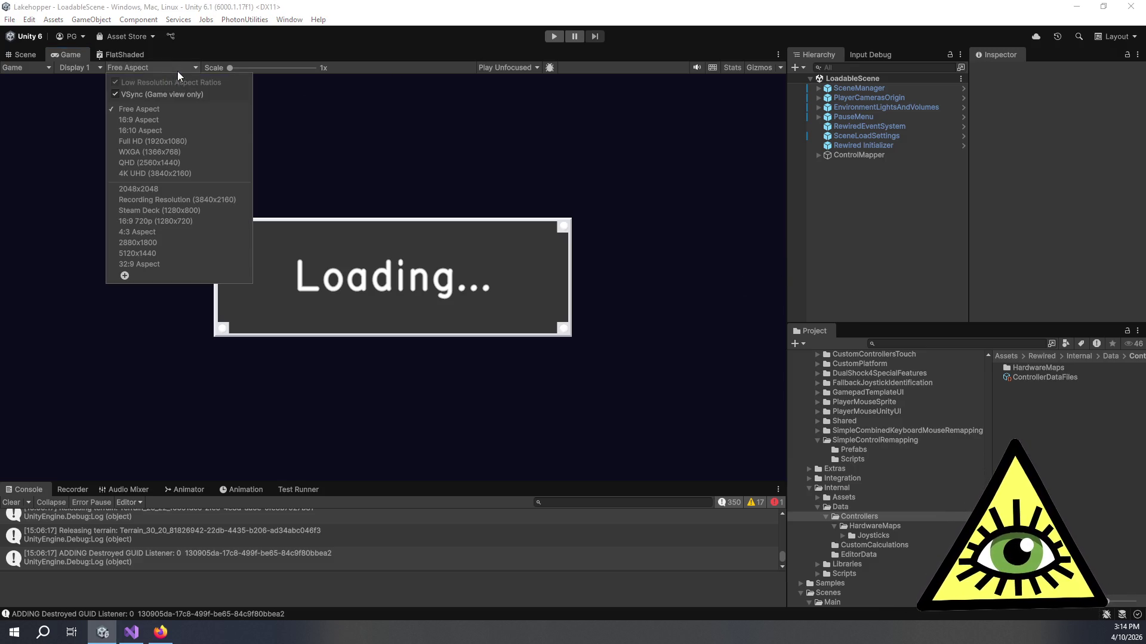
left_click(207, 141)
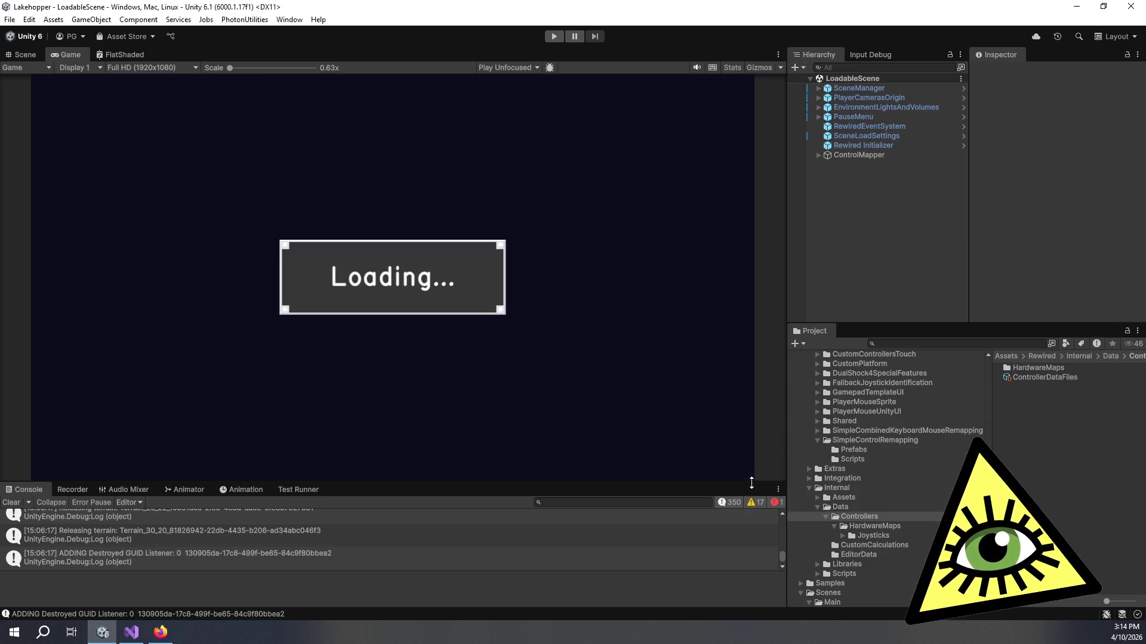
mouse_move(787, 305)
left_mouse_down()
mouse_move(724, 299)
mouse_move(759, 291)
left_mouse_up()
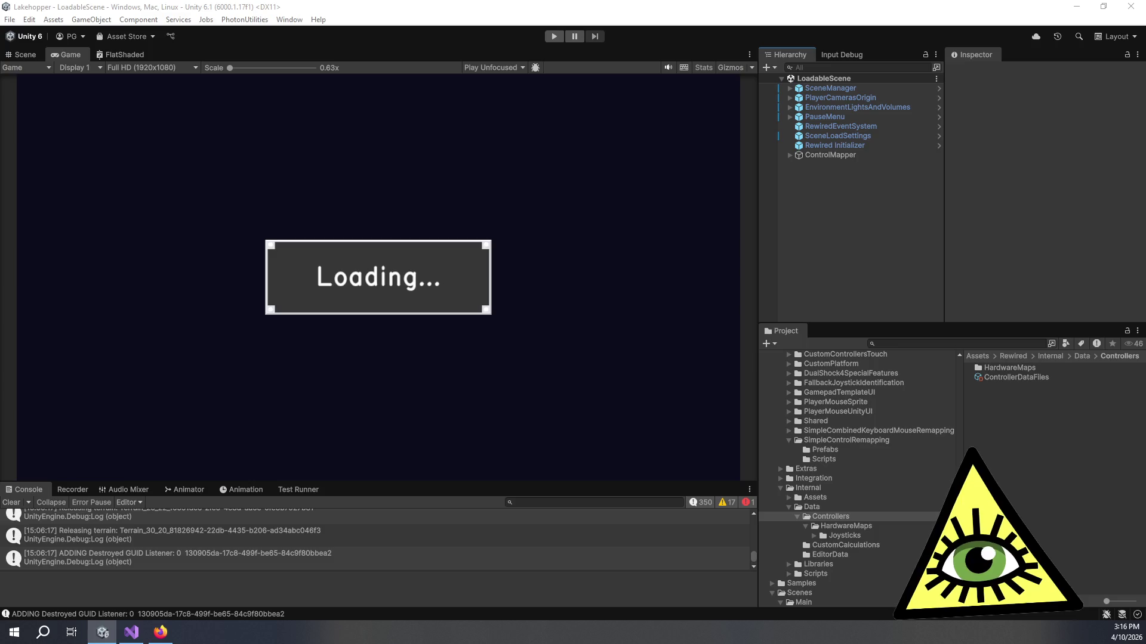
Switch to the Lakehopper Trello board in Firefox and scroll across its lists
key("alt+Tab")
scroll(701, 283, "right", 5)
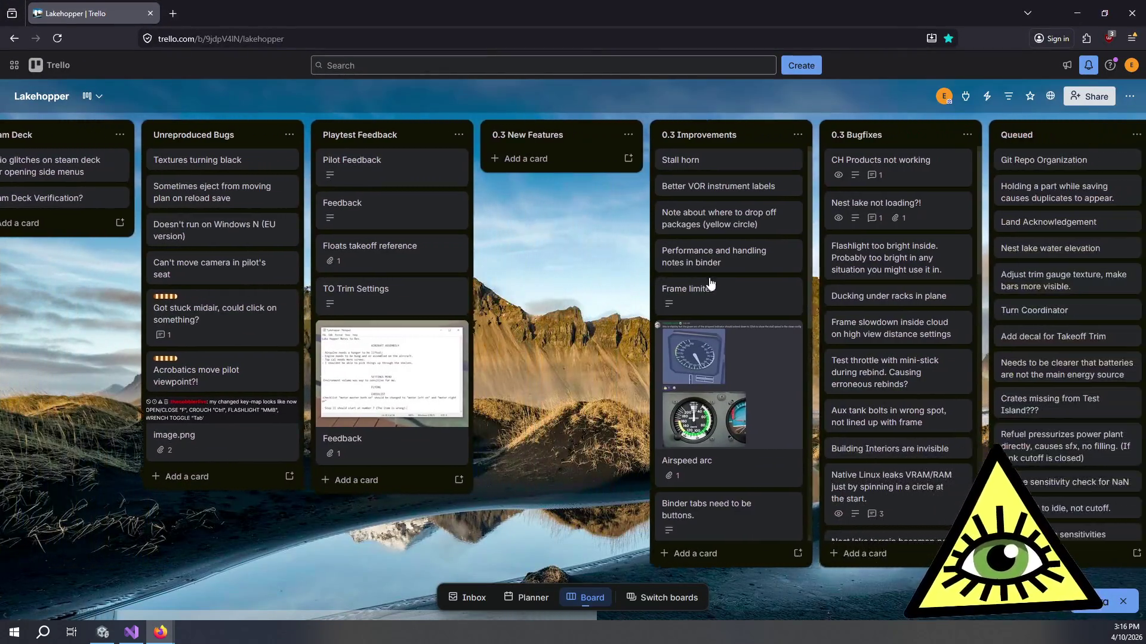
scroll(701, 284, "right", 5)
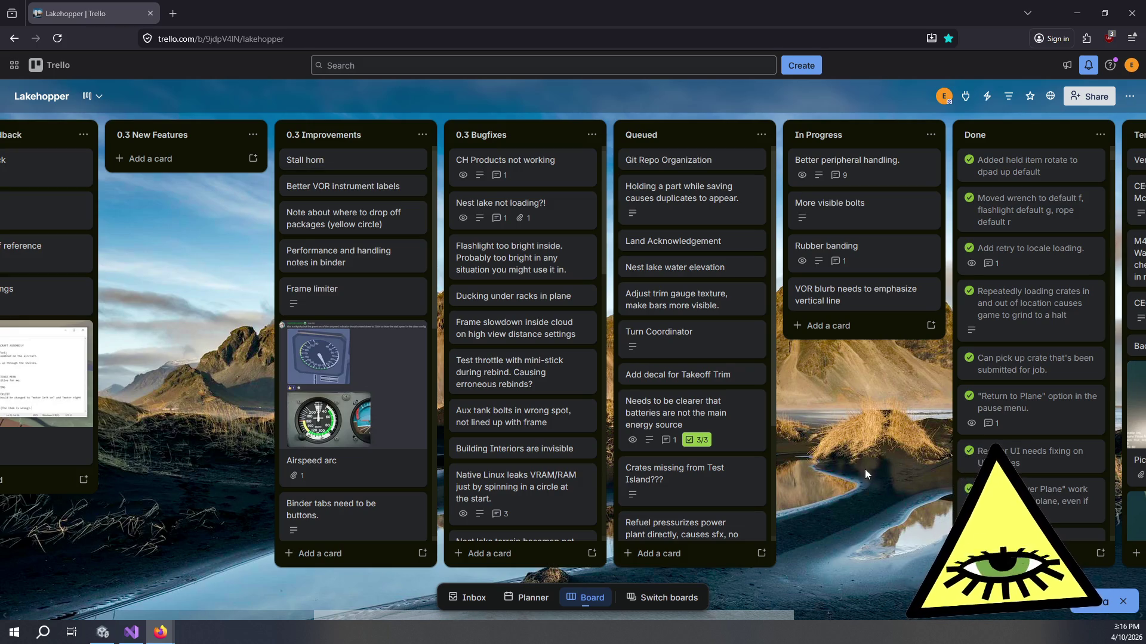
scroll(865, 470, "right", 1)
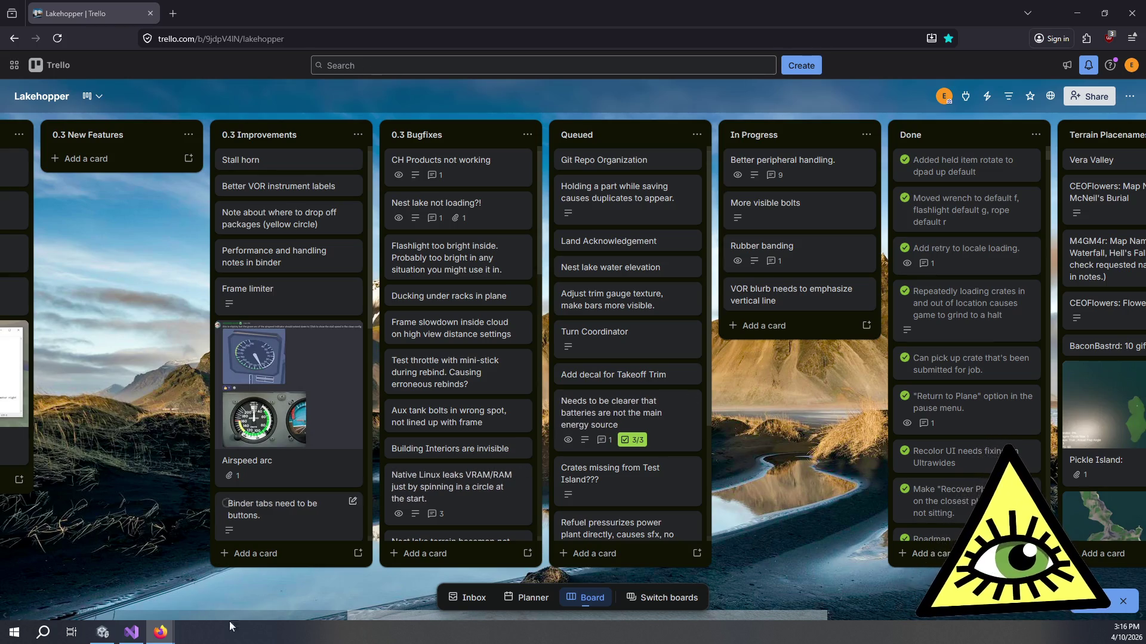
mouse_move(131, 638)
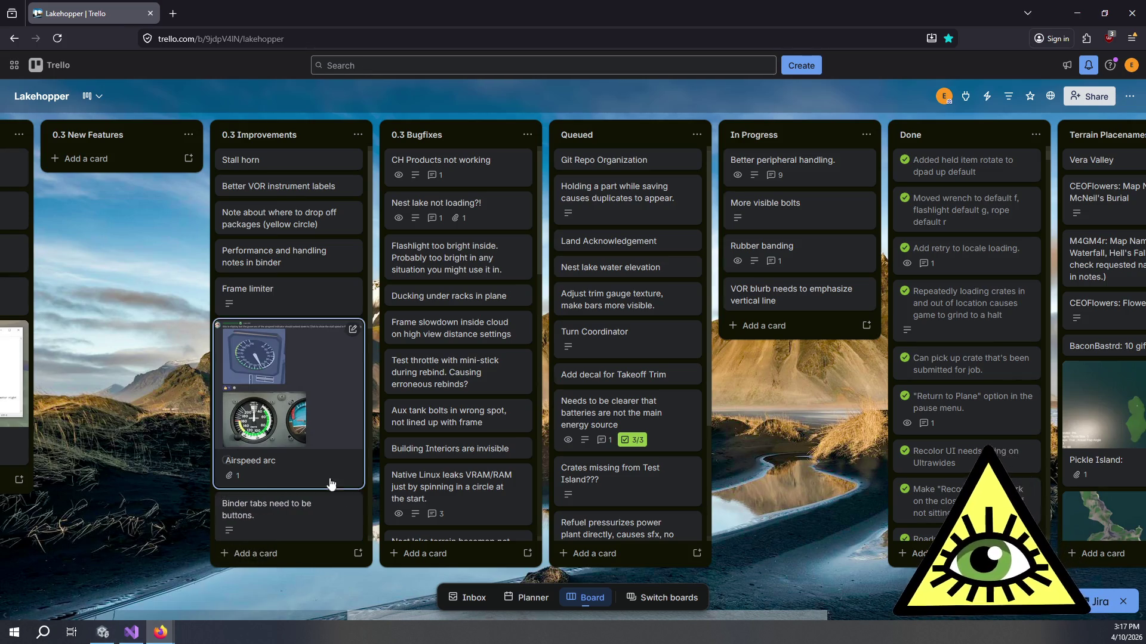
left_click(103, 633)
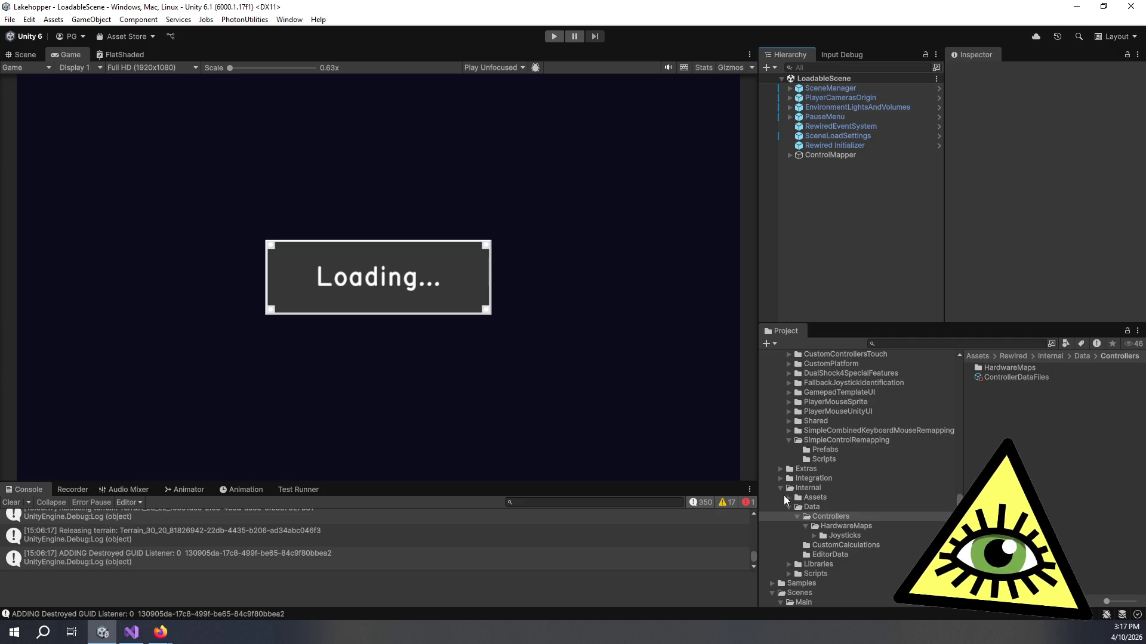
Collapse the Rewired folder, open Prefabs/Parts, and show the 3D Scene view
scroll(802, 506, "up", 6)
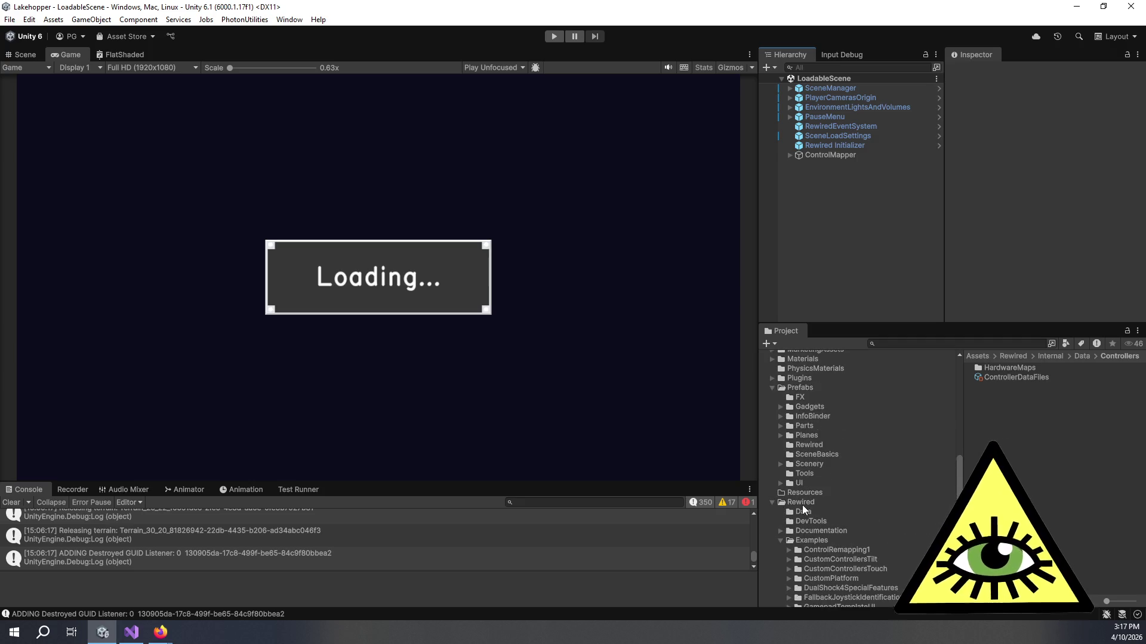
left_click(771, 503)
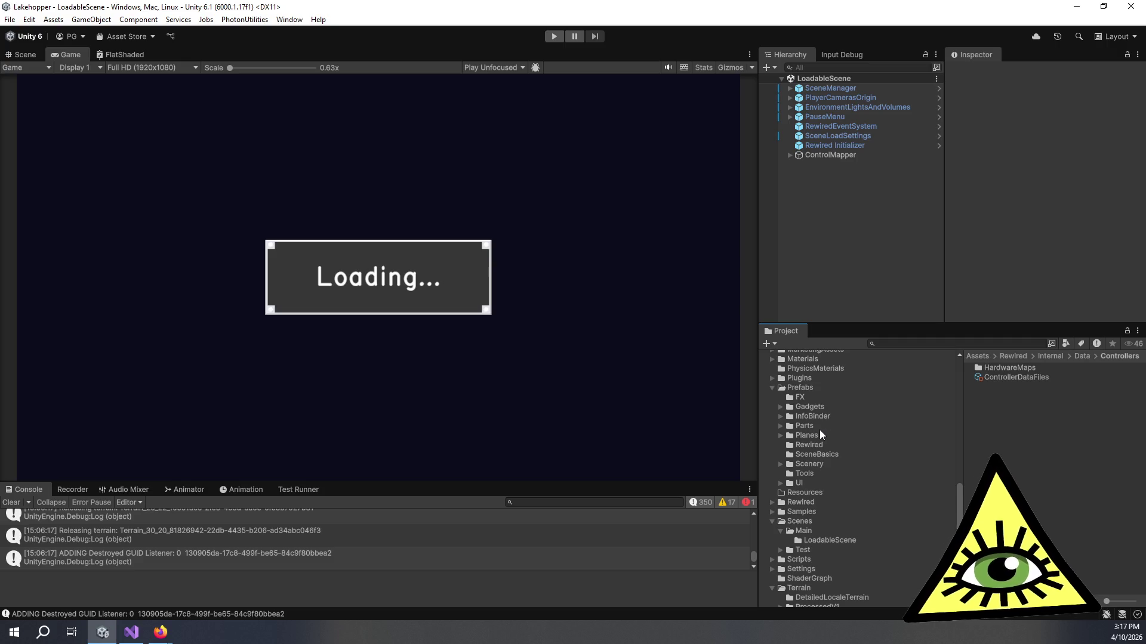
left_click(804, 426)
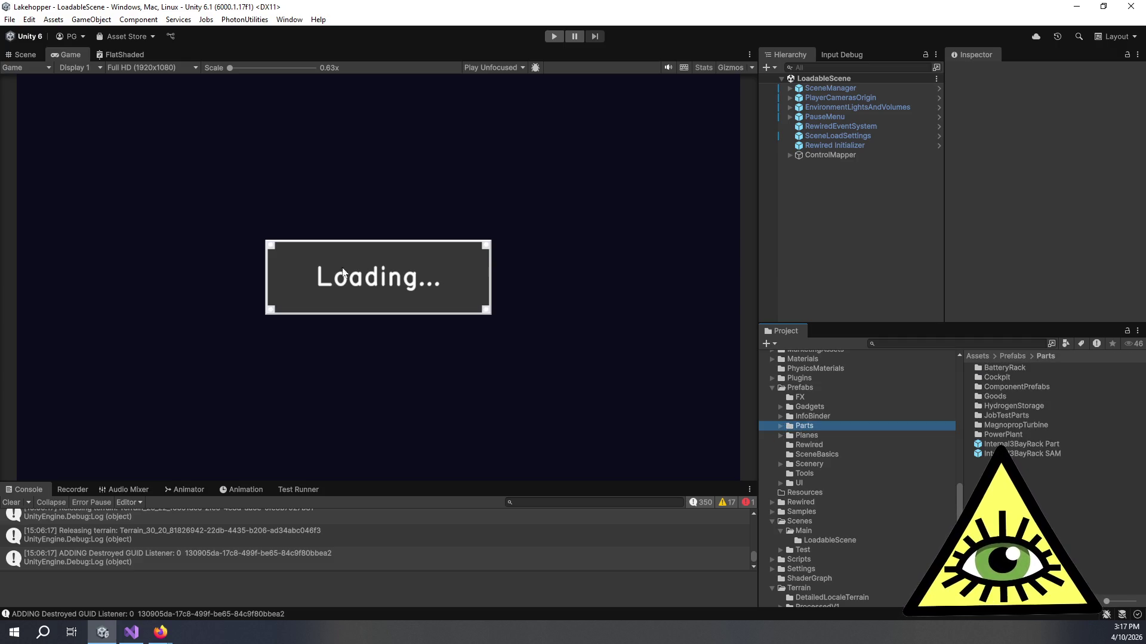
left_click(23, 54)
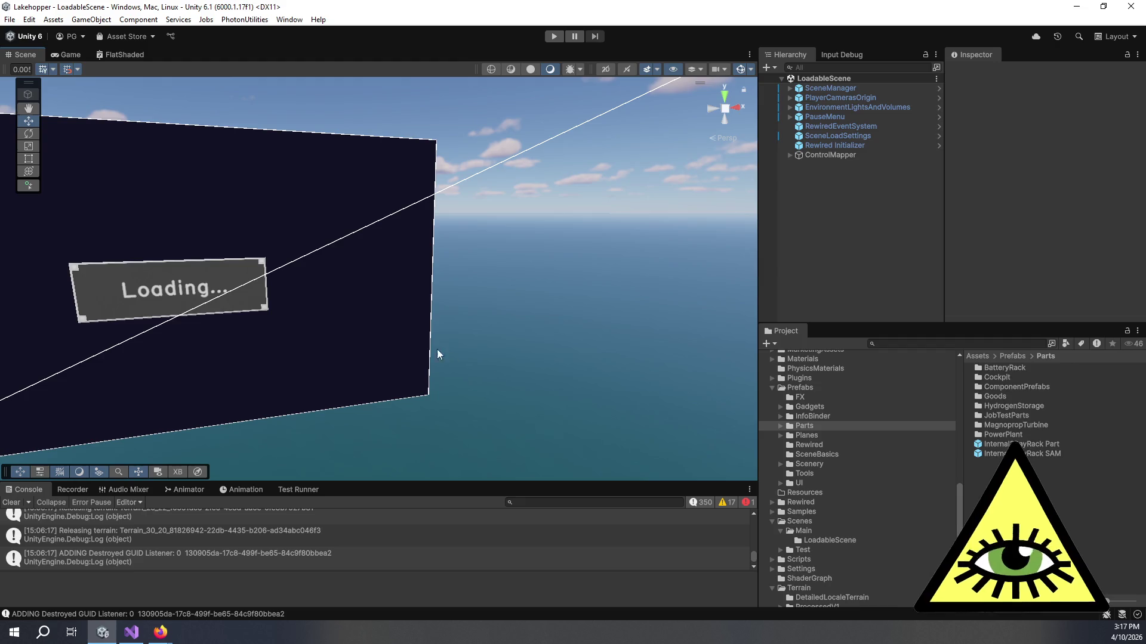
Drag the PlaneBeaver_Assembly prefab from Prefabs/Planes into the scene
mouse_move(401, 414)
left_mouse_down()
mouse_move(473, 366)
mouse_move(297, 284)
mouse_move(407, 412)
mouse_move(389, 382)
mouse_move(435, 370)
mouse_move(434, 240)
mouse_move(424, 332)
mouse_move(474, 330)
mouse_move(508, 364)
mouse_move(435, 325)
mouse_move(493, 363)
mouse_move(521, 338)
mouse_move(503, 302)
mouse_move(525, 287)
left_mouse_up()
left_click(1008, 343)
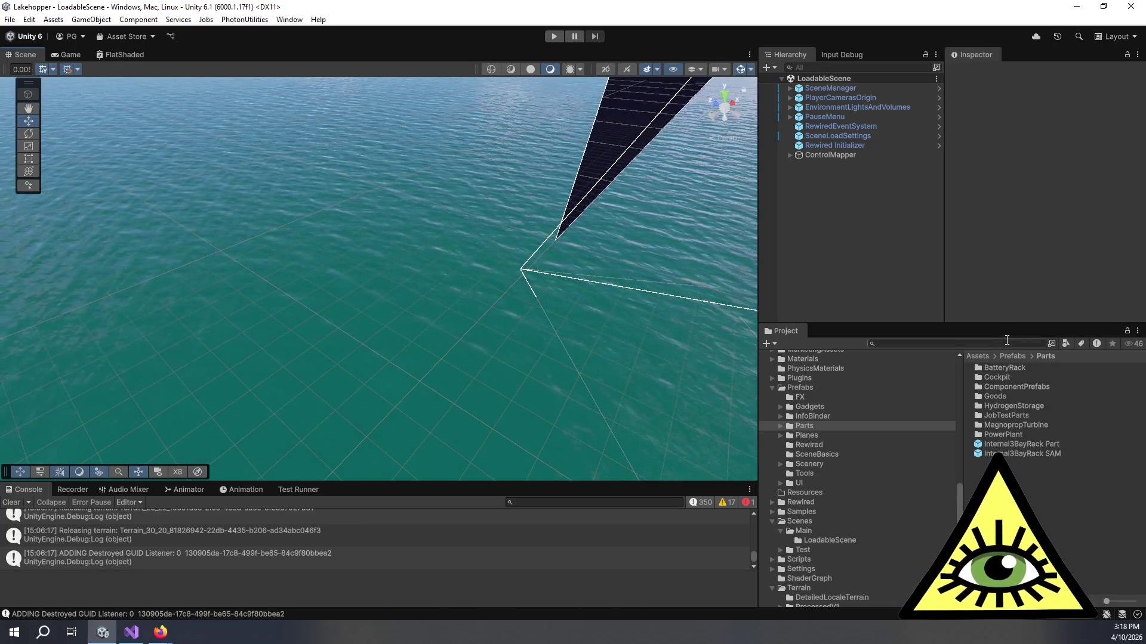
left_click(854, 438)
mouse_move(1008, 408)
left_mouse_down()
mouse_move(303, 275)
mouse_move(417, 289)
mouse_move(432, 321)
left_mouse_up()
Frame the new plane, raise it to about Y 2.39, then deselect it
key("f")
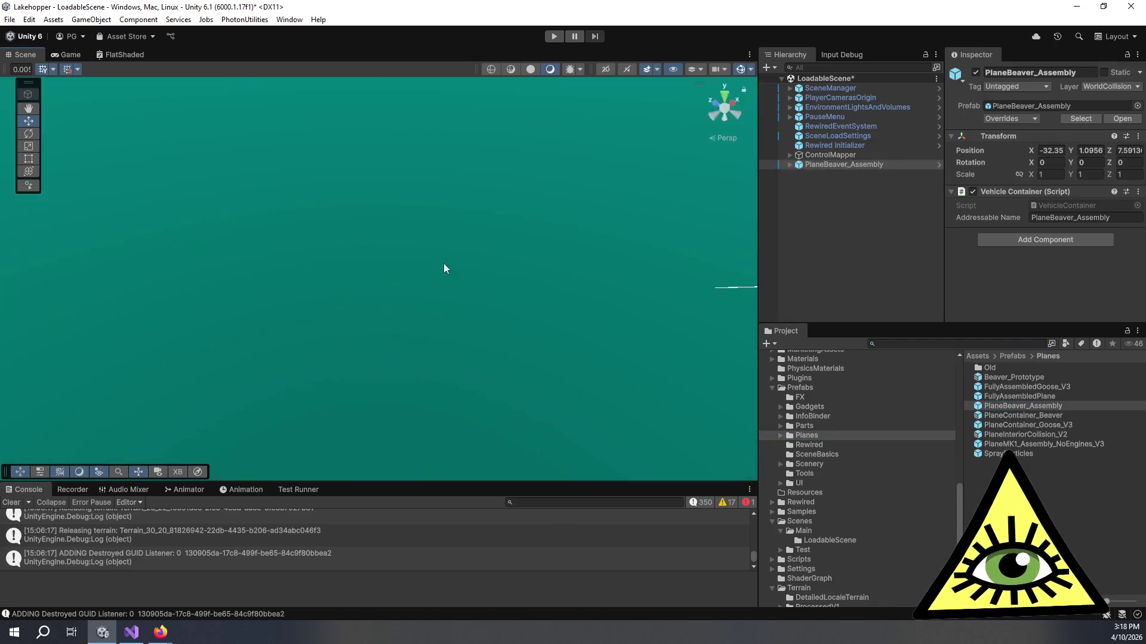
mouse_move(555, 274)
left_mouse_down()
mouse_move(434, 320)
mouse_move(454, 230)
left_mouse_up()
mouse_move(513, 256)
left_mouse_down()
mouse_move(599, 263)
mouse_move(422, 282)
left_mouse_up()
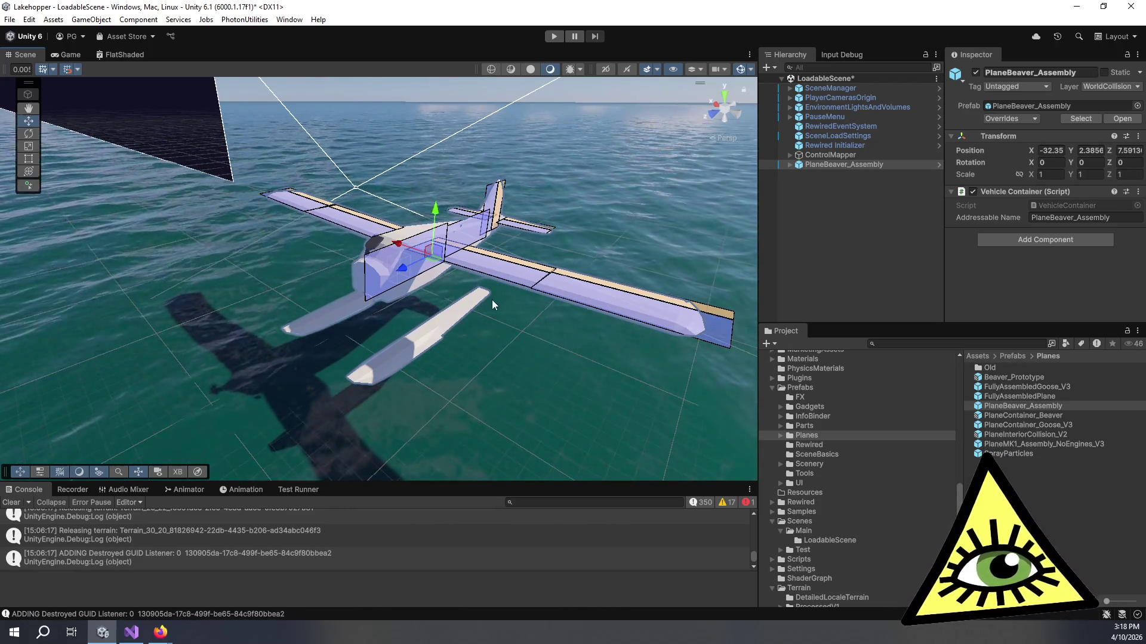
mouse_move(424, 331)
left_mouse_down()
mouse_move(432, 381)
mouse_move(417, 371)
left_mouse_up()
left_click_drag(398, 366, 531, 144)
left_click(531, 144)
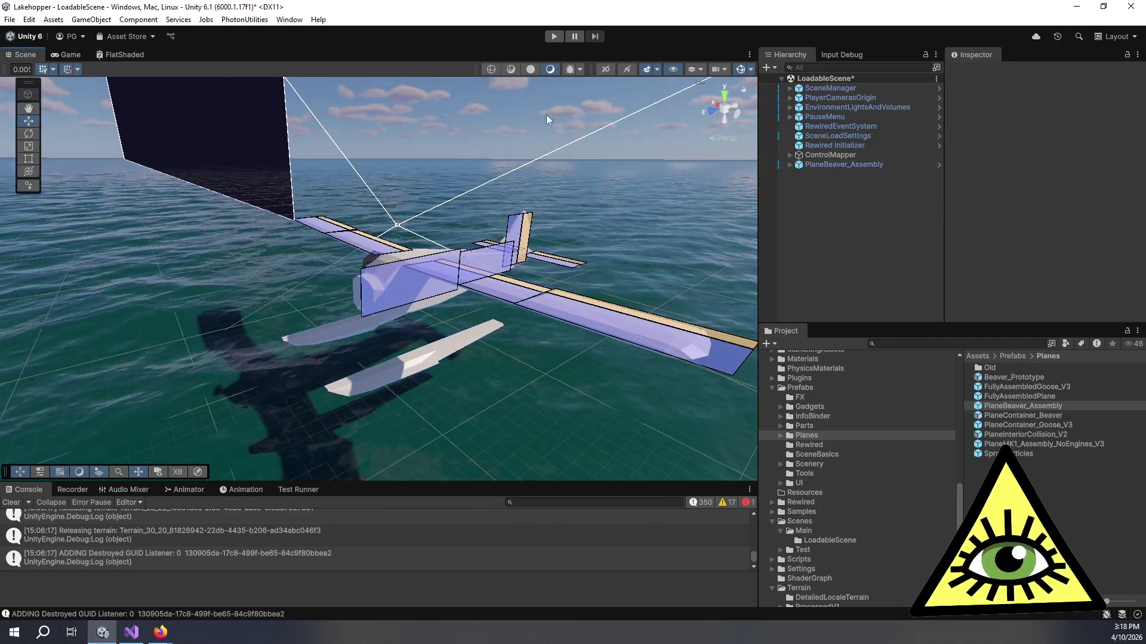
mouse_move(657, 179)
left_mouse_down()
mouse_move(623, 210)
mouse_move(452, 294)
mouse_move(478, 402)
left_mouse_up()
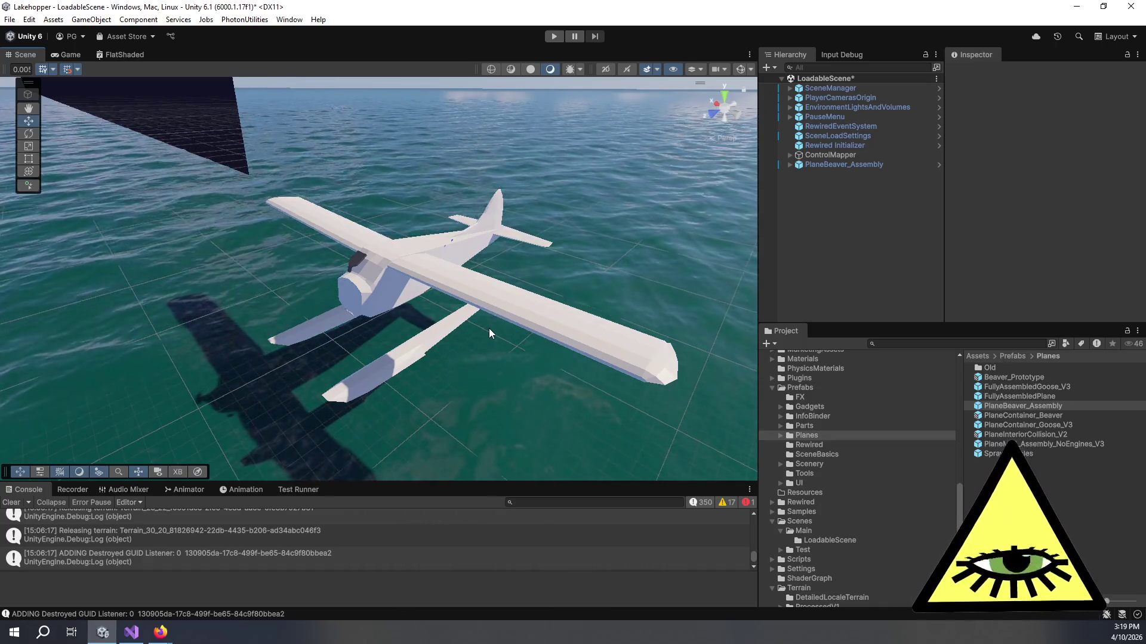
Level the view behind the seaplane, then pan and orbit to its front-right side
mouse_move(489, 329)
left_mouse_down()
mouse_move(587, 272)
mouse_move(495, 306)
left_mouse_up()
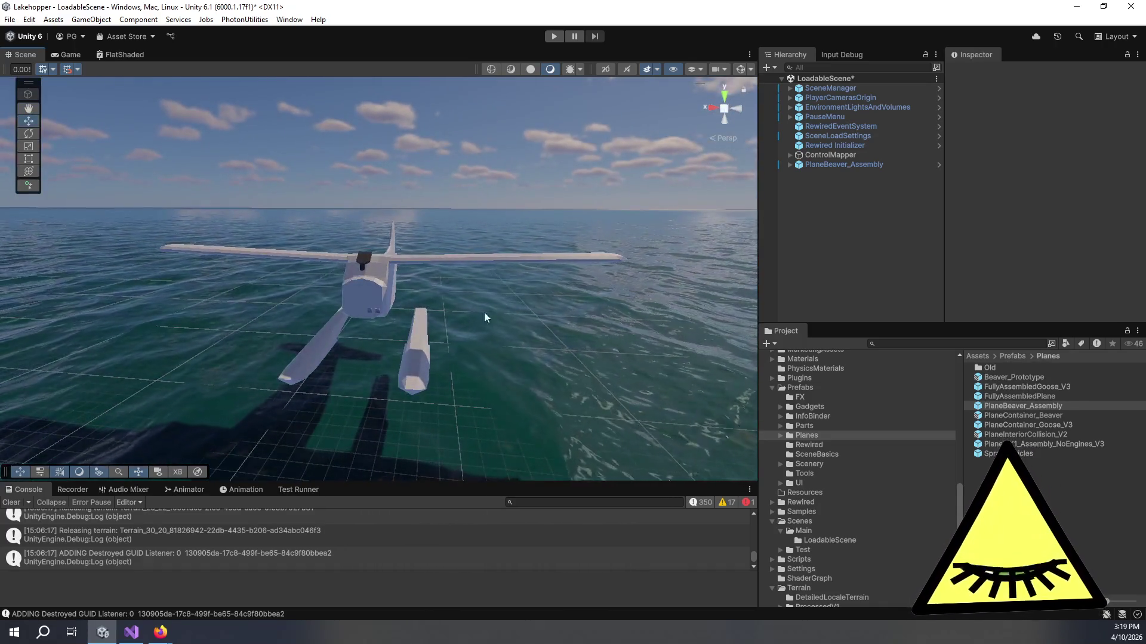
left_click_drag(420, 306, 468, 310)
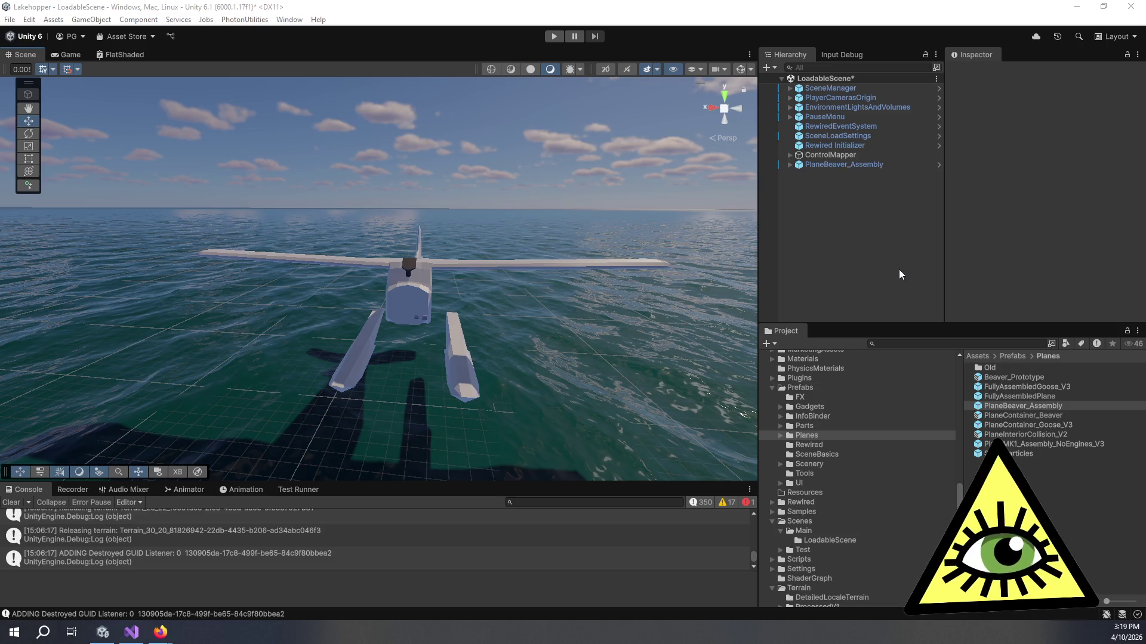
mouse_move(599, 308)
left_mouse_down()
mouse_move(564, 306)
mouse_move(567, 318)
left_mouse_up()
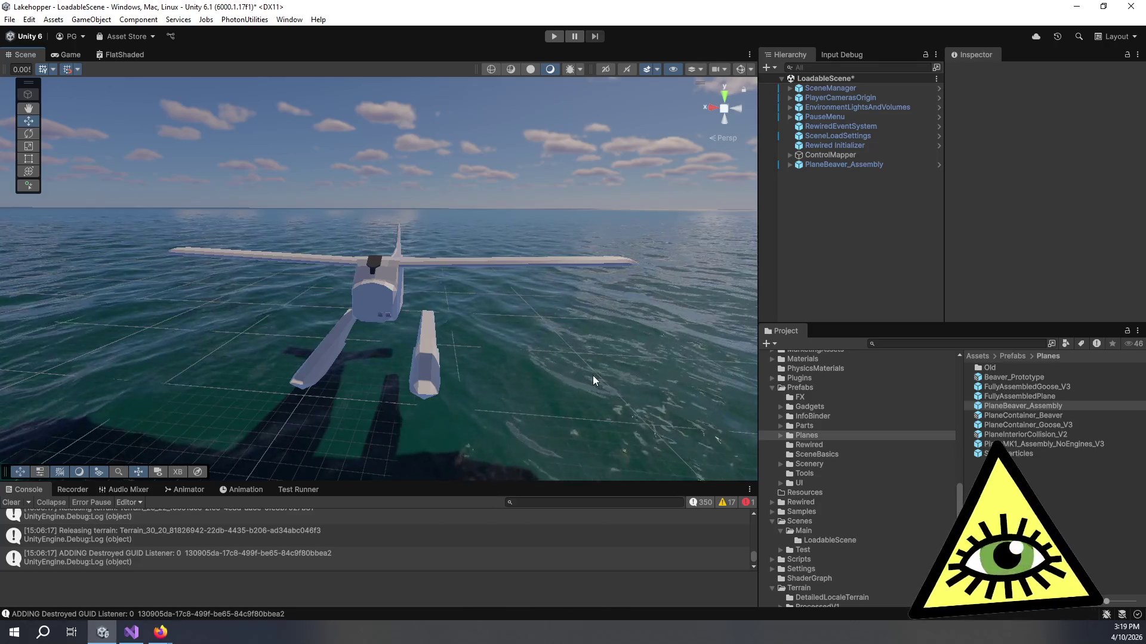
left_click_drag(593, 375, 475, 420)
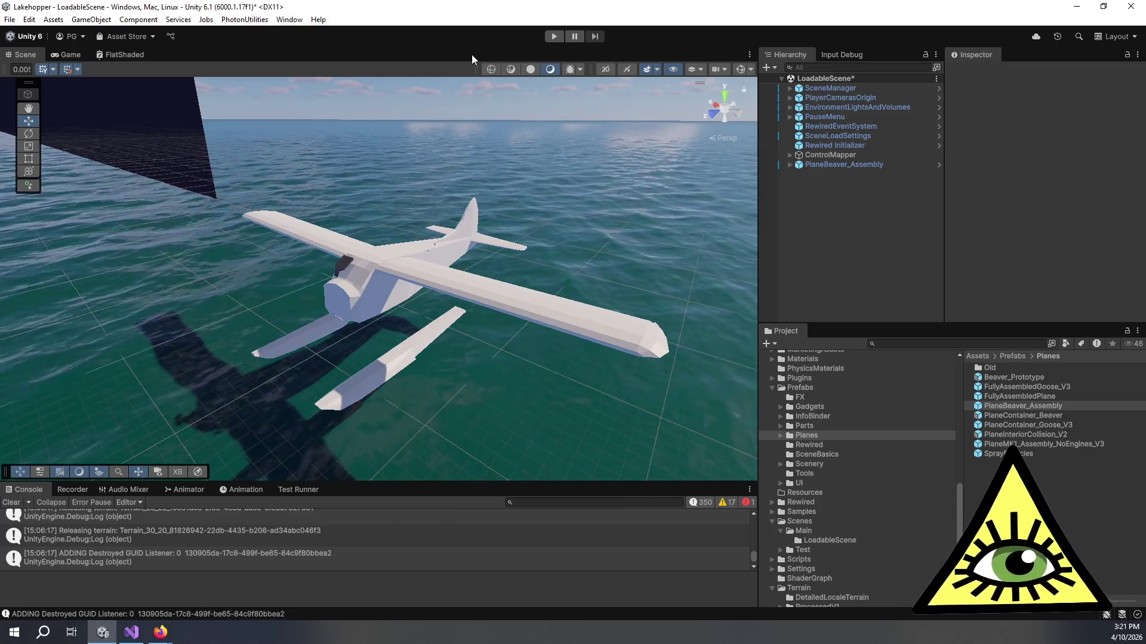
Delete the PlaneBeaver_Assembly seaplane so only open water remains in the scene
mouse_move(454, 224)
left_mouse_down()
mouse_move(448, 202)
mouse_move(471, 207)
left_mouse_up()
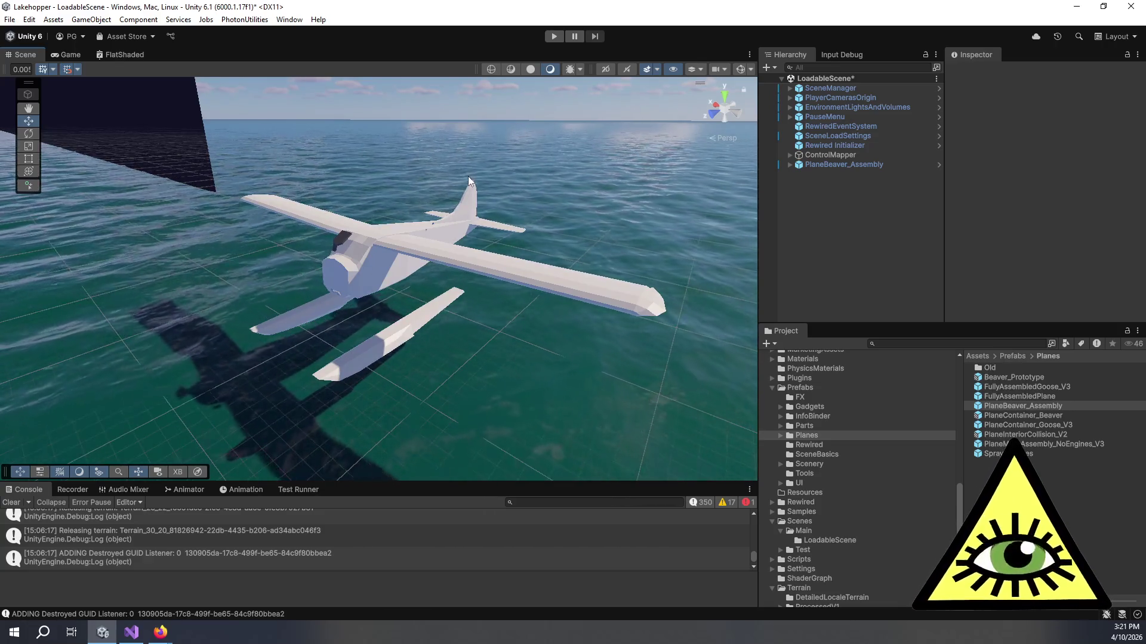
left_click_drag(488, 177, 435, 175)
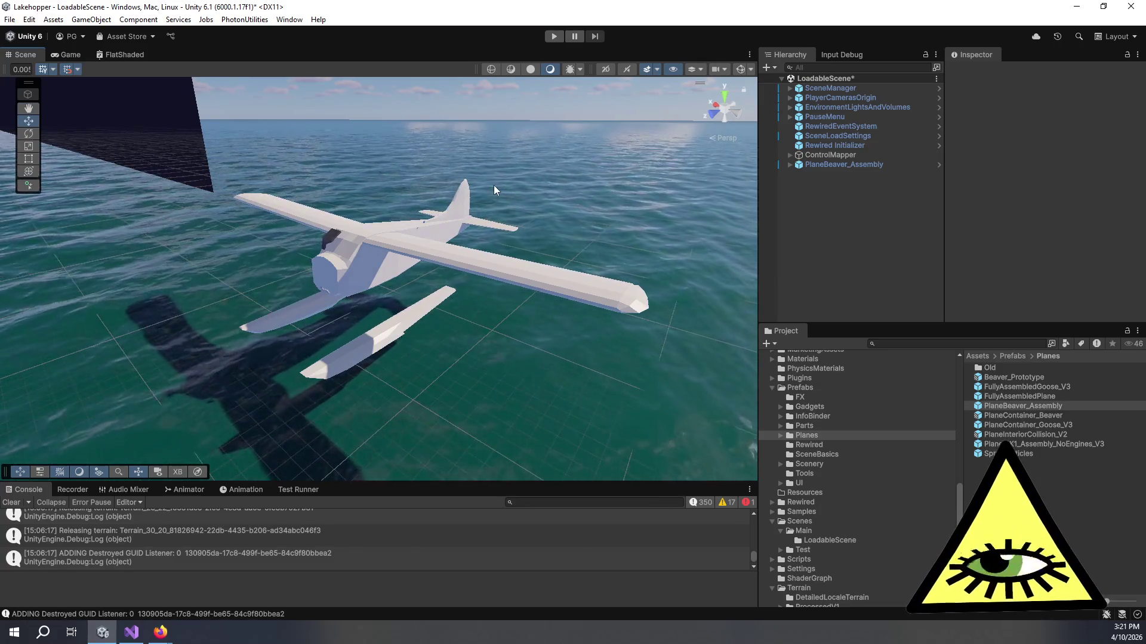
left_click_drag(461, 188, 441, 189)
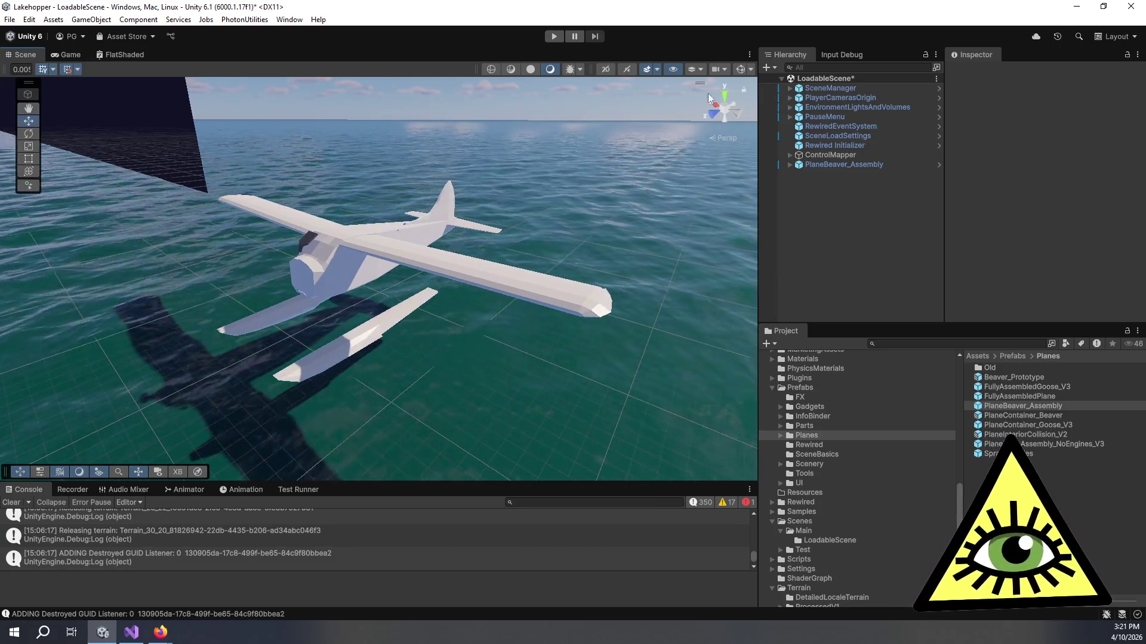
left_click(822, 163)
key("Delete")
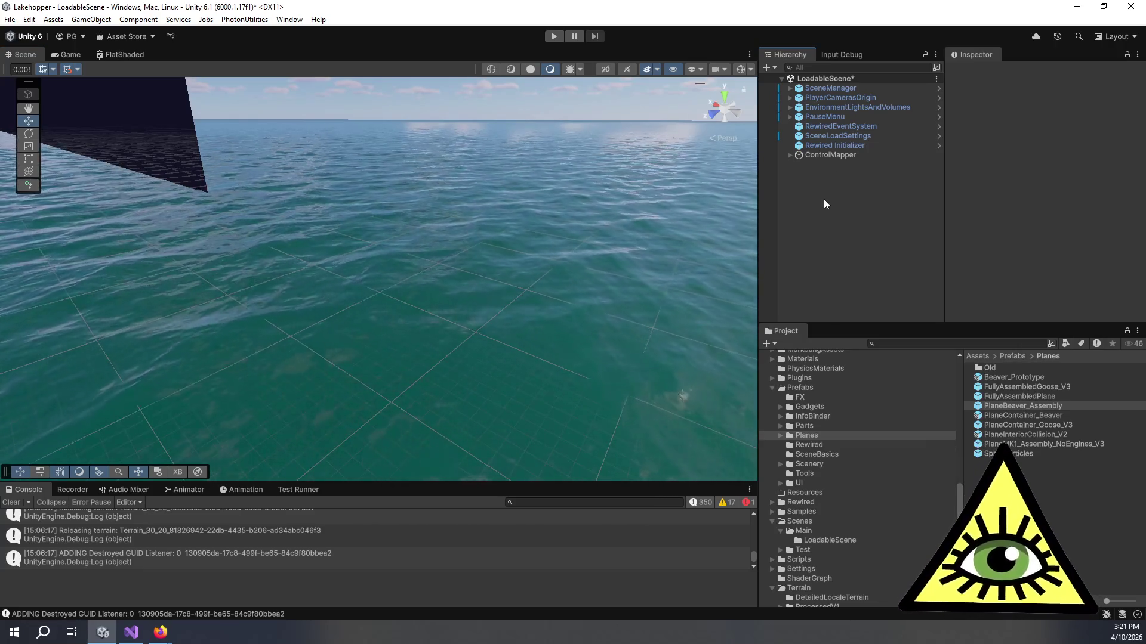
Select the ControlMapper object and switch to the Game view
left_click(846, 153)
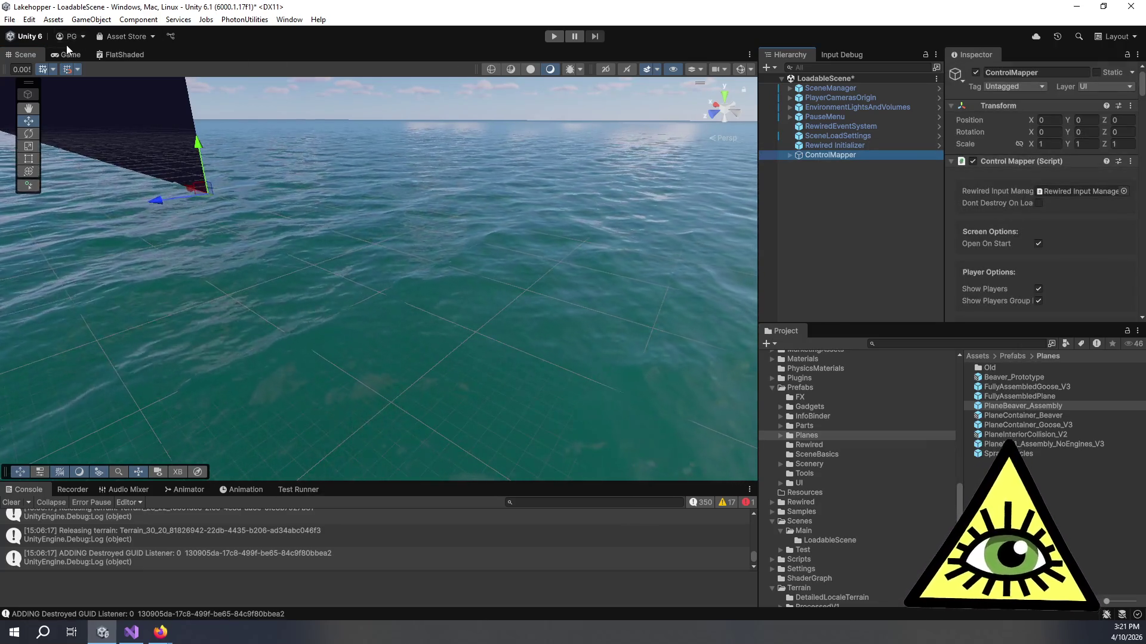
left_click(62, 55)
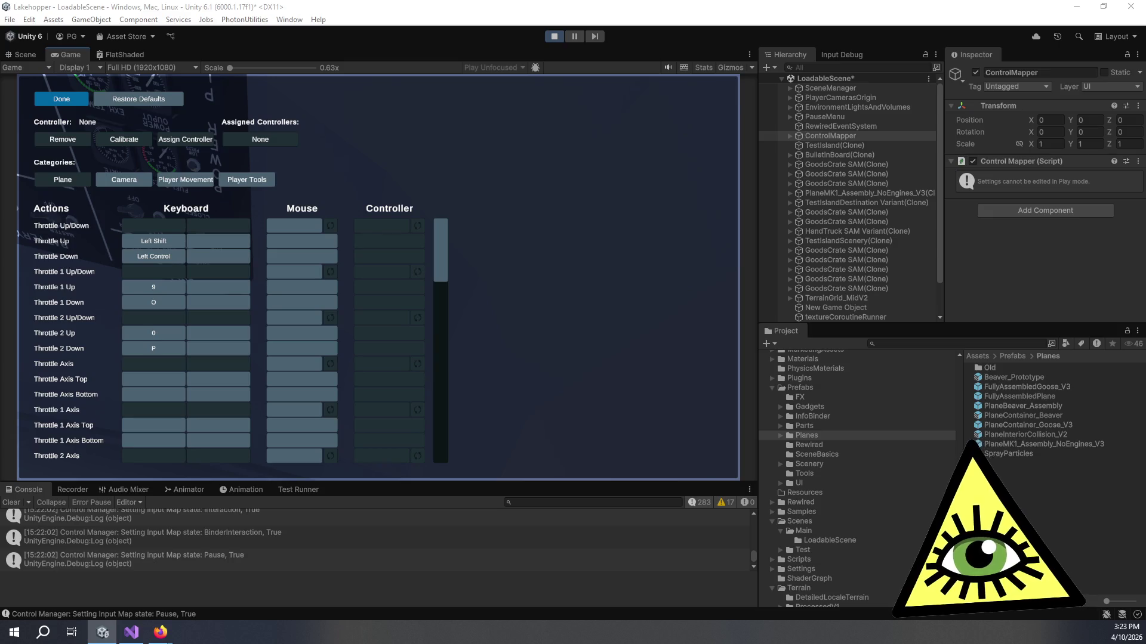
key("alt+Tab")
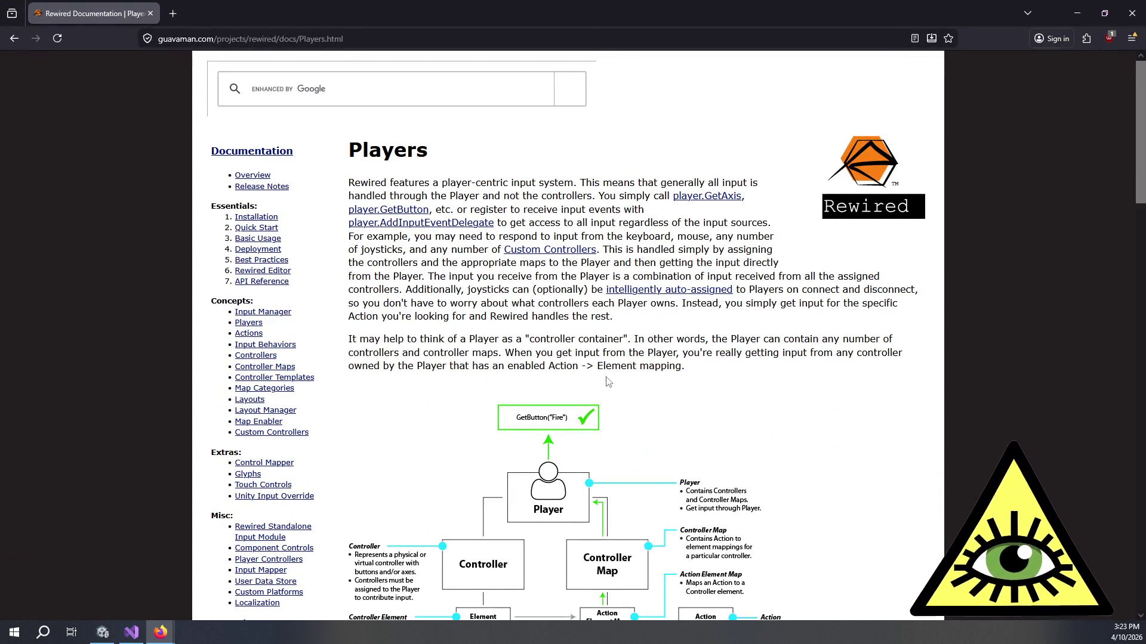
Scroll through the Rewired Players documentation, then return to the Unity editor
scroll(641, 337, "down", 4)
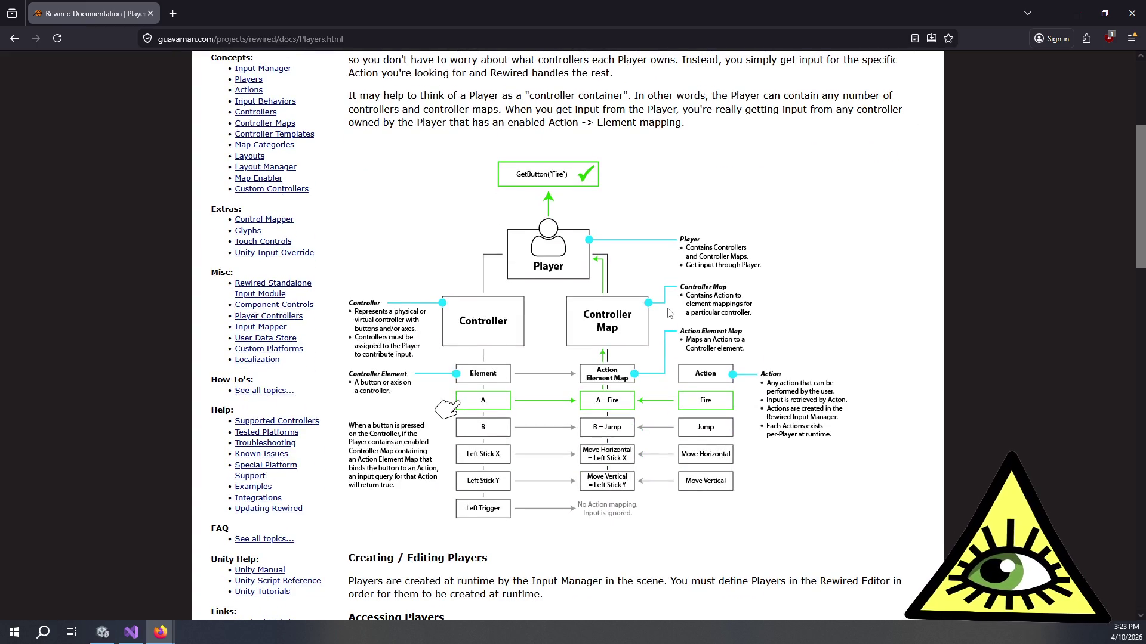
scroll(668, 311, "down", 1)
scroll(661, 323, "down", 2)
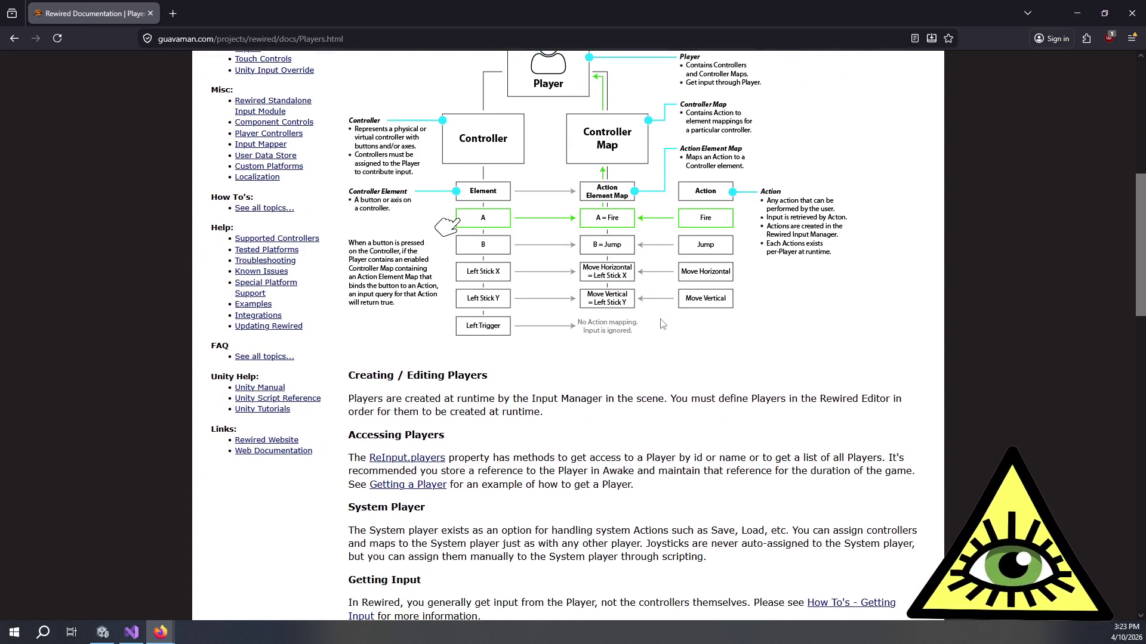
scroll(451, 382, "up", 7)
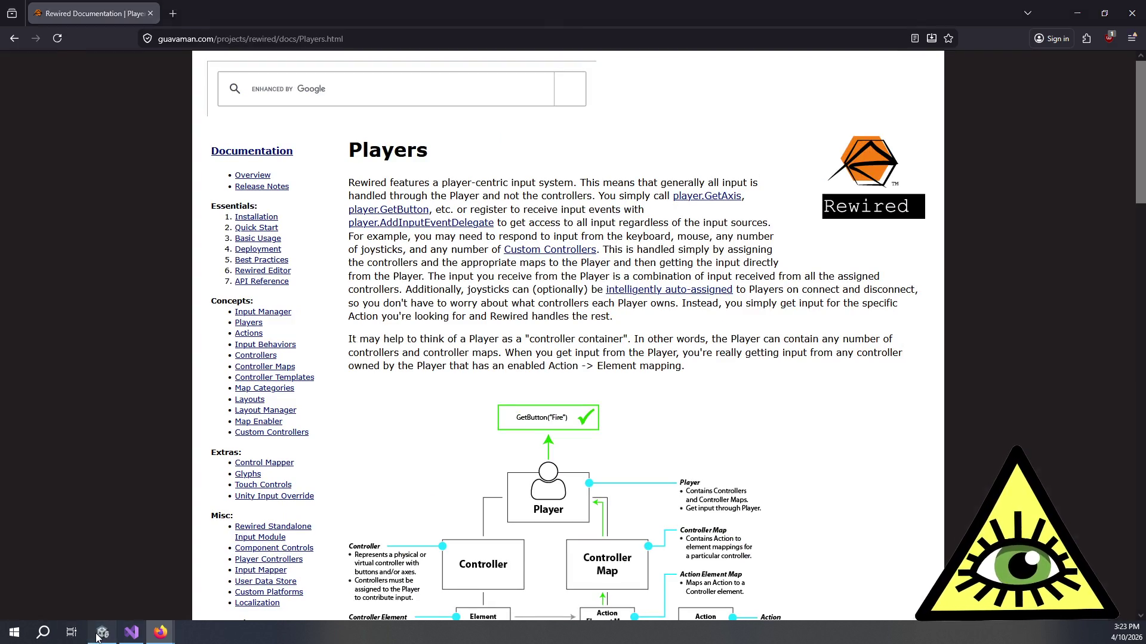
left_click(102, 633)
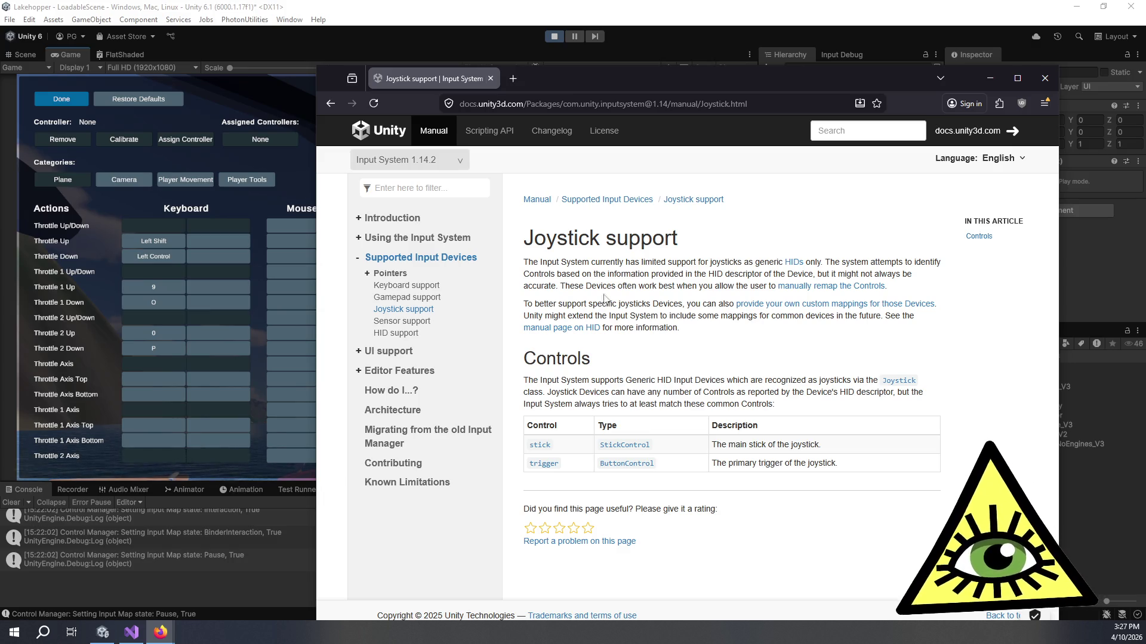
Read the Joystick support intro on generic HID joysticks, then bring Unity to the front
mouse_move(547, 262)
left_mouse_down()
mouse_move(612, 263)
mouse_move(735, 300)
mouse_move(776, 317)
mouse_move(786, 331)
mouse_move(776, 343)
mouse_move(734, 247)
left_mouse_up()
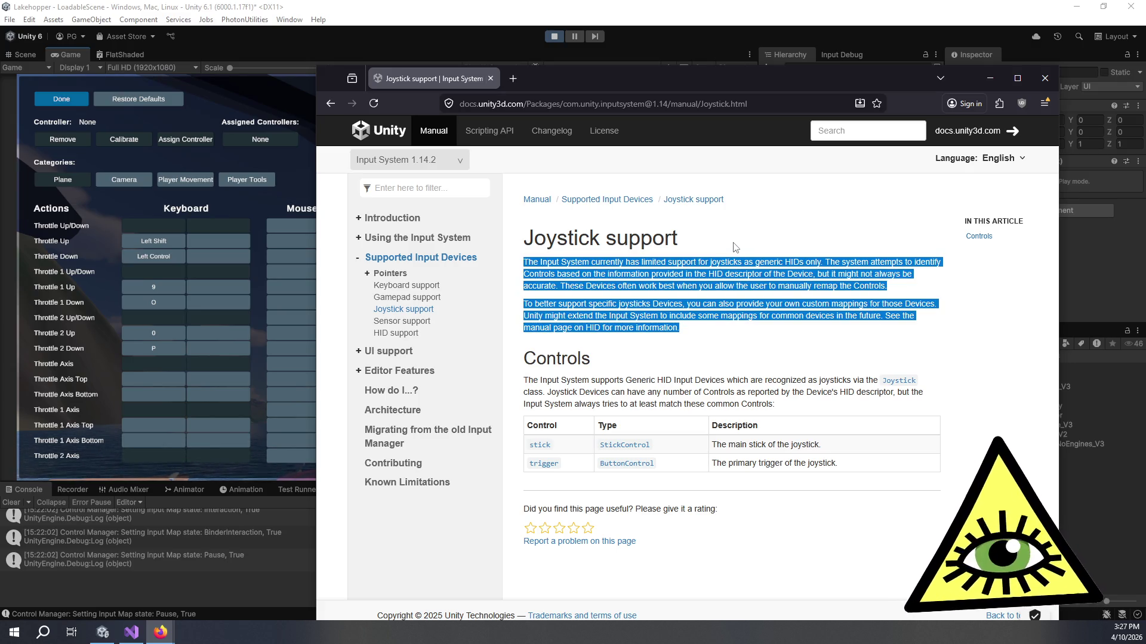
left_click(734, 246)
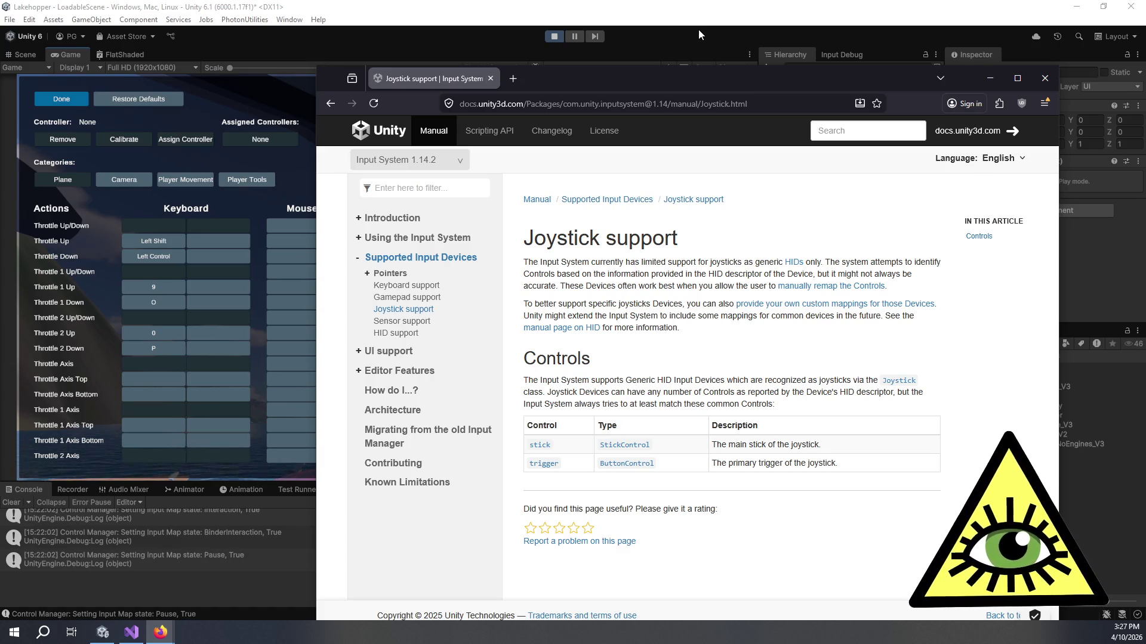
left_click_drag(684, 72, 598, 59)
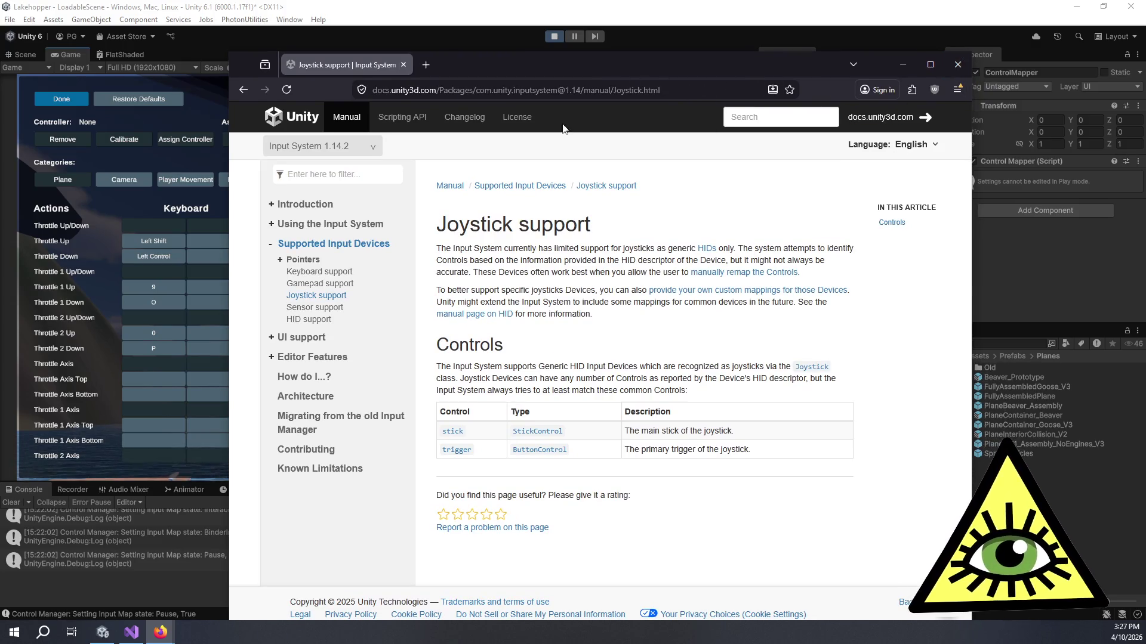
left_click_drag(715, 318, 624, 223)
left_click(622, 222)
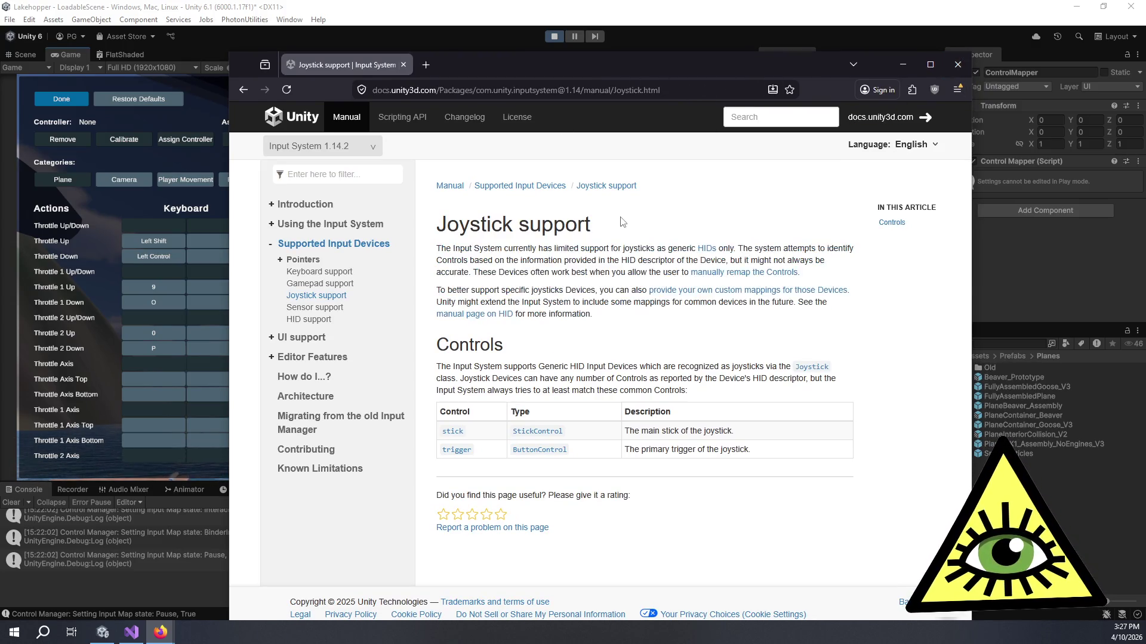
left_click(203, 89)
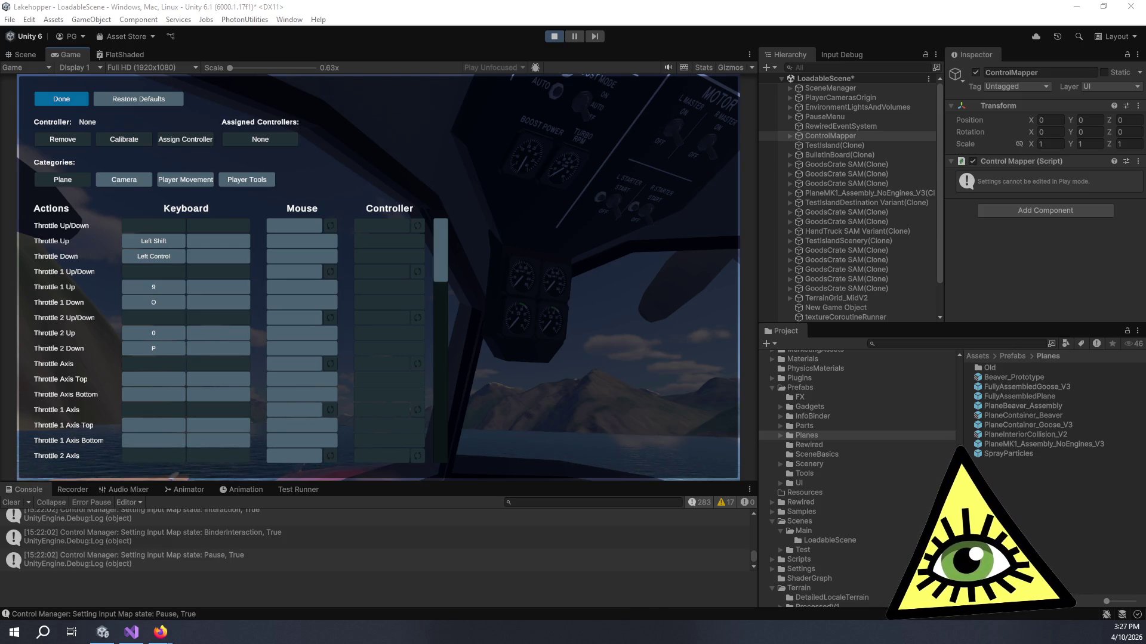
Scroll Rewired's Supported Controllers table to the flight joystick rows, then close Firefox
key("alt+Tab")
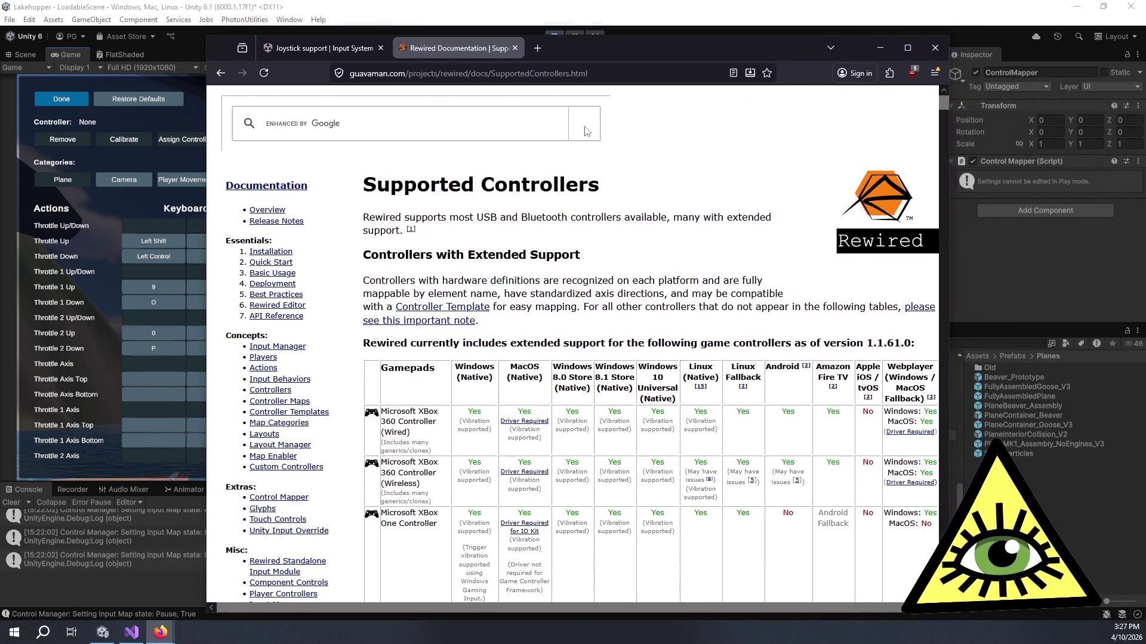
scroll(625, 256, "down", 15)
scroll(625, 255, "down", 20)
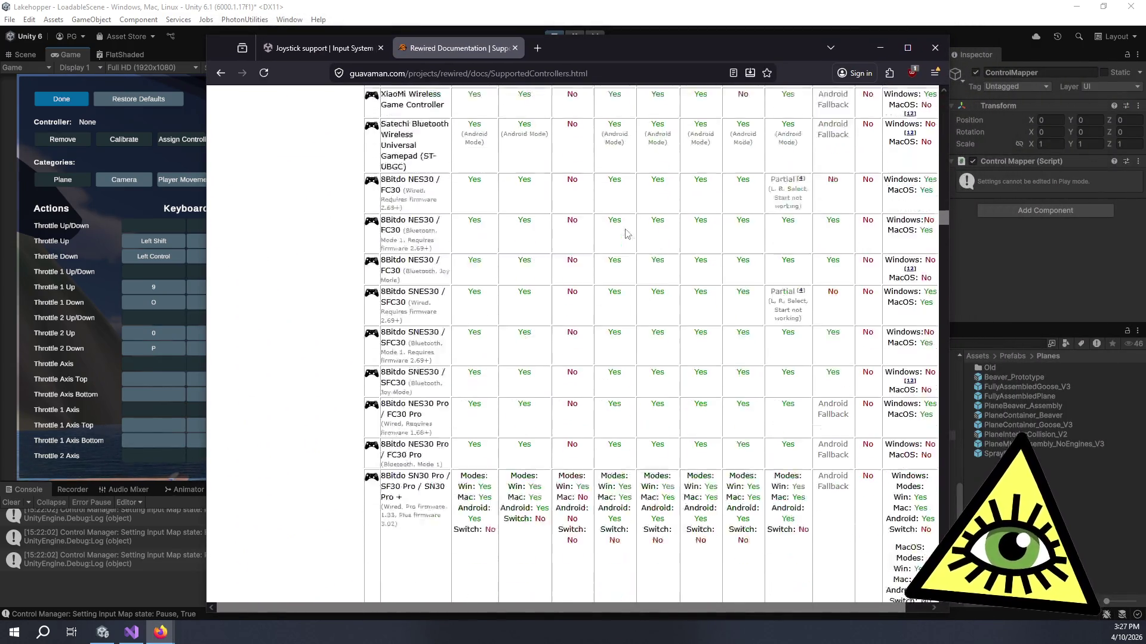
scroll(454, 225, "up", 5)
scroll(418, 222, "down", 7)
scroll(418, 224, "down", 15)
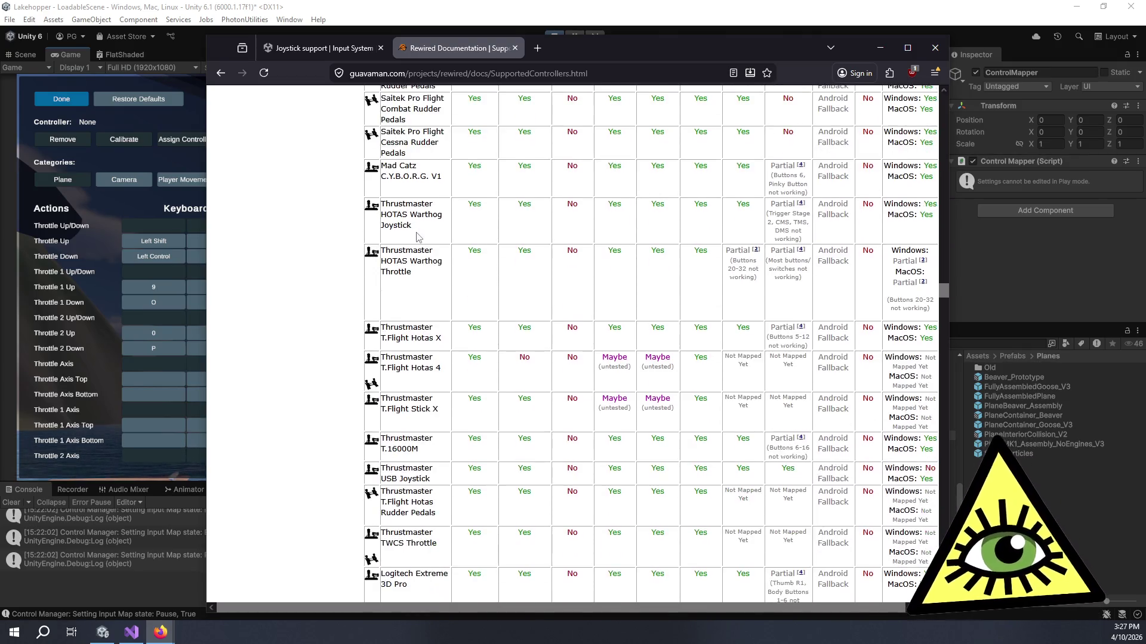
scroll(424, 226, "down", 5)
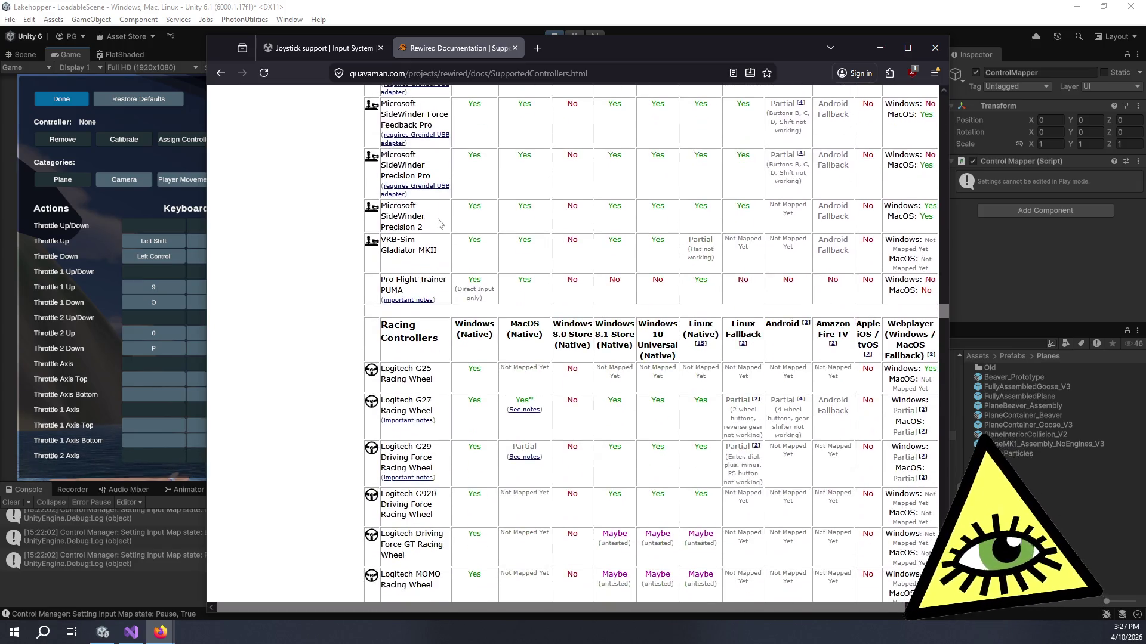
scroll(454, 247, "up", 4)
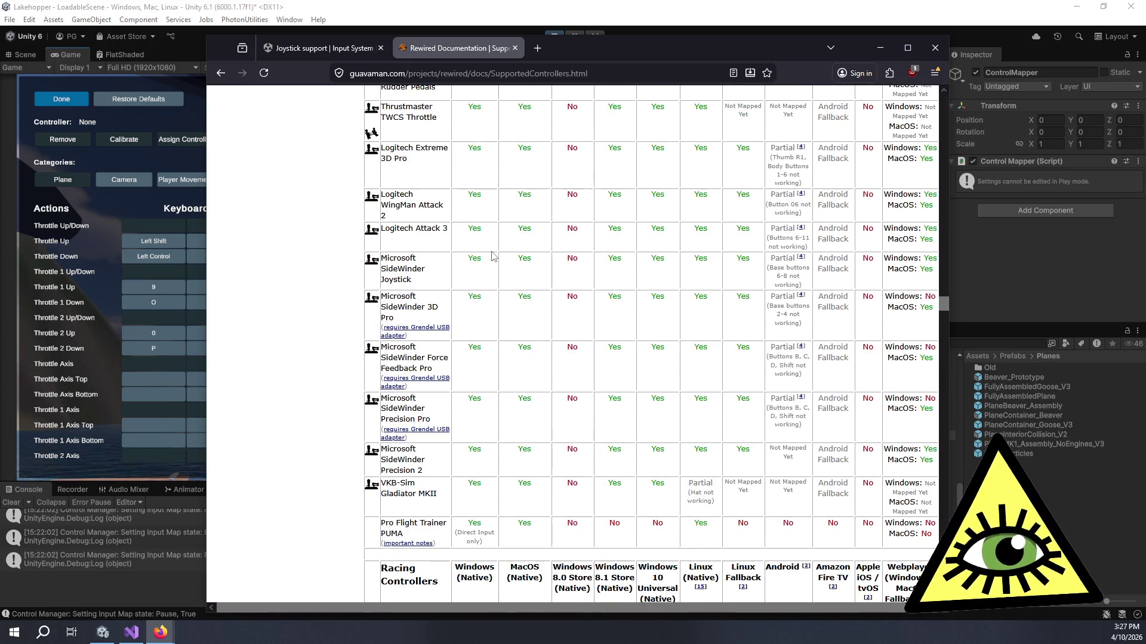
scroll(492, 254, "up", 1)
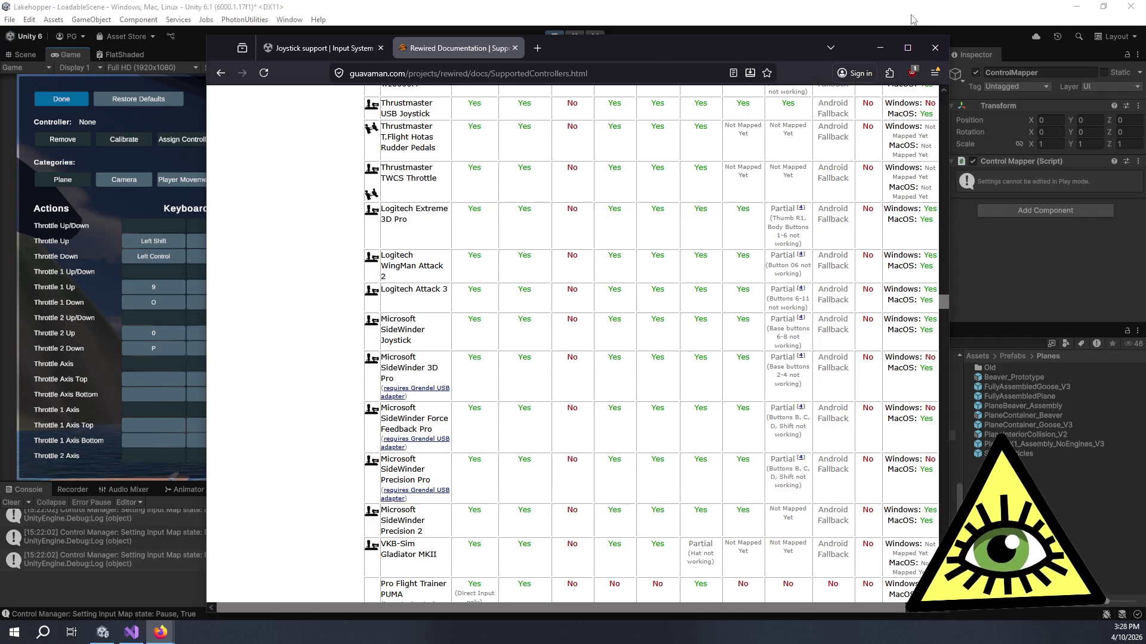
left_click(935, 42)
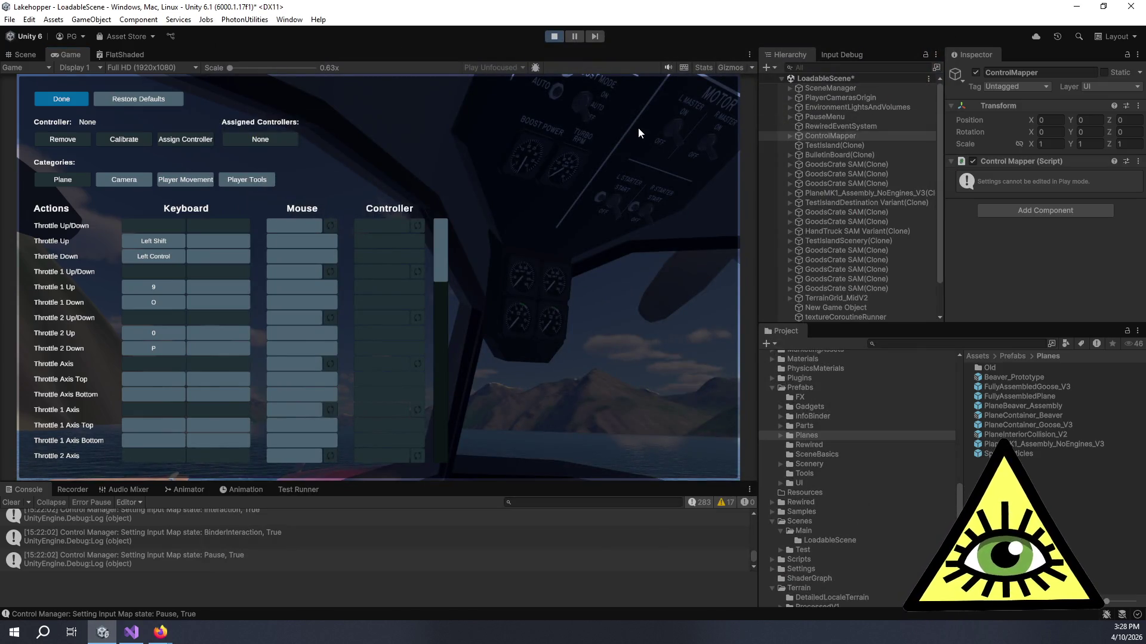
Mute the game's audio using the Game view toolbar toggle
left_click(669, 66)
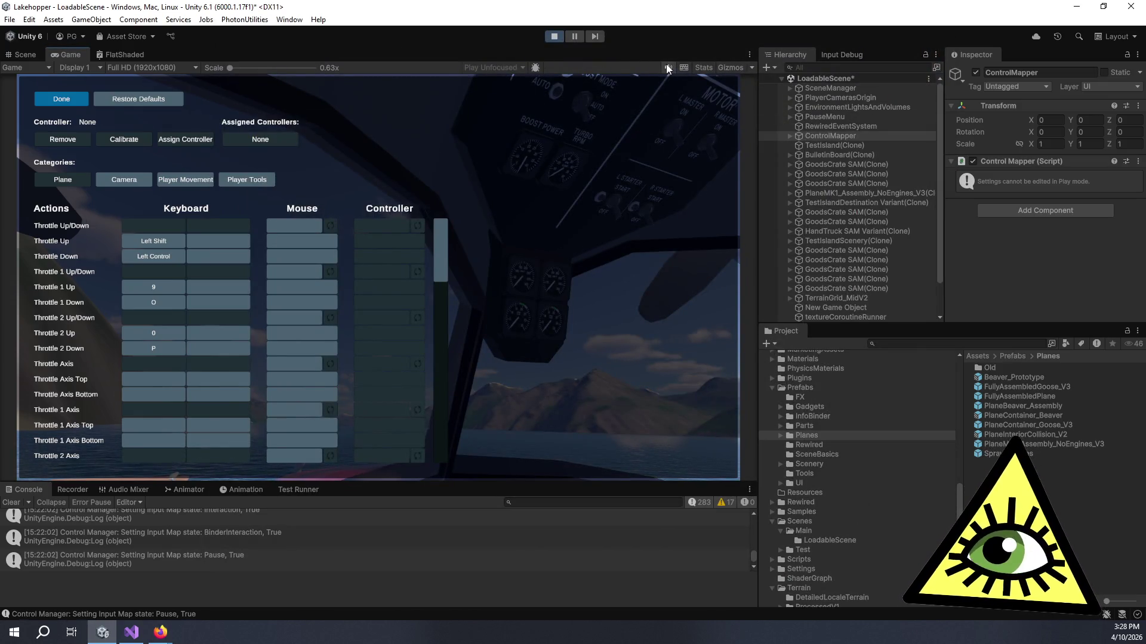
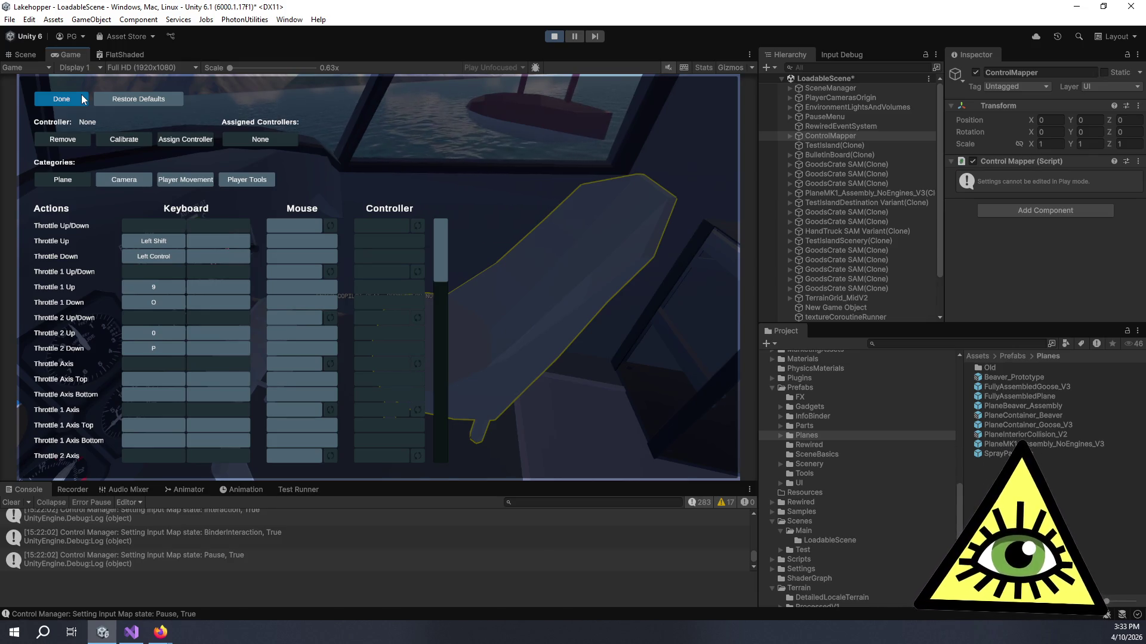
Close the Control Mapper, resume the game from the pause menu, and stop play mode
left_click(82, 99)
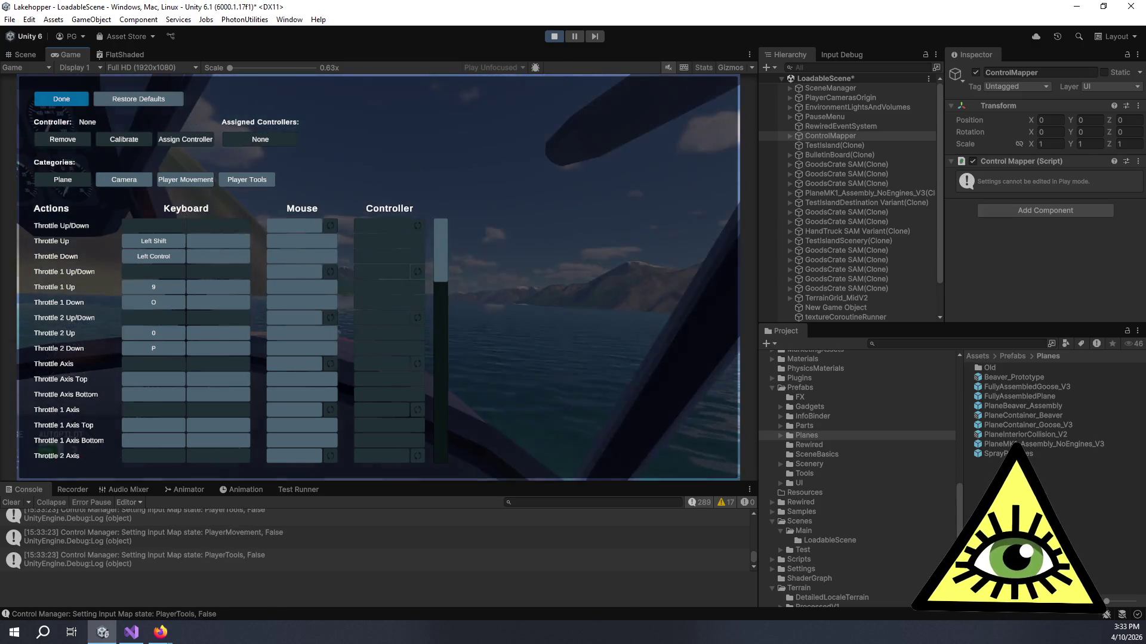
key("Escape")
left_click(79, 94)
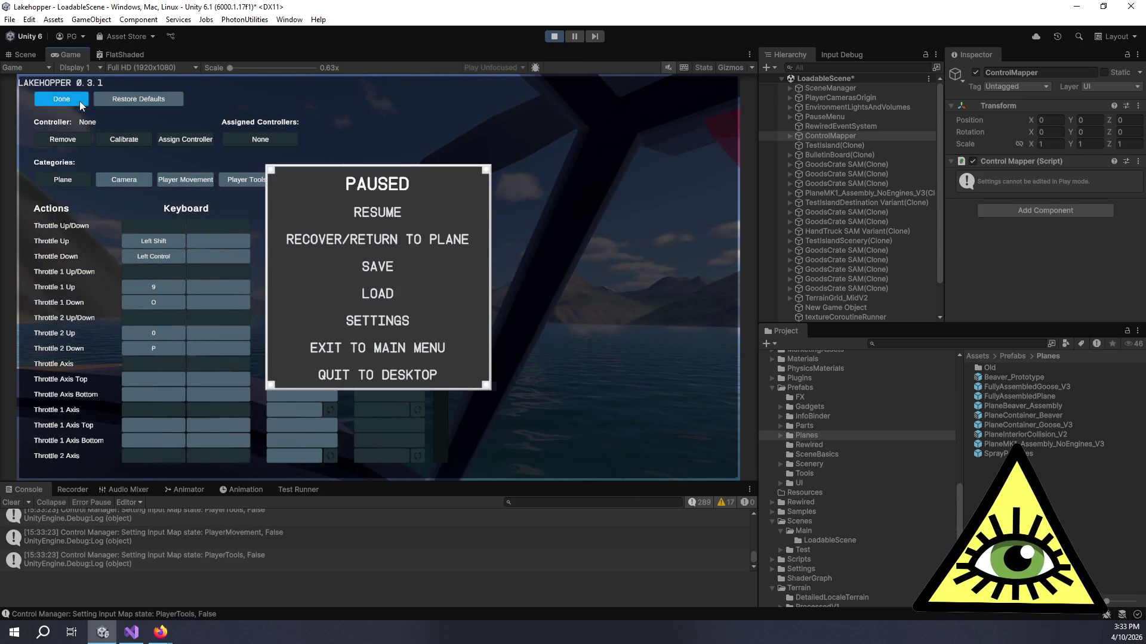
left_click(385, 215)
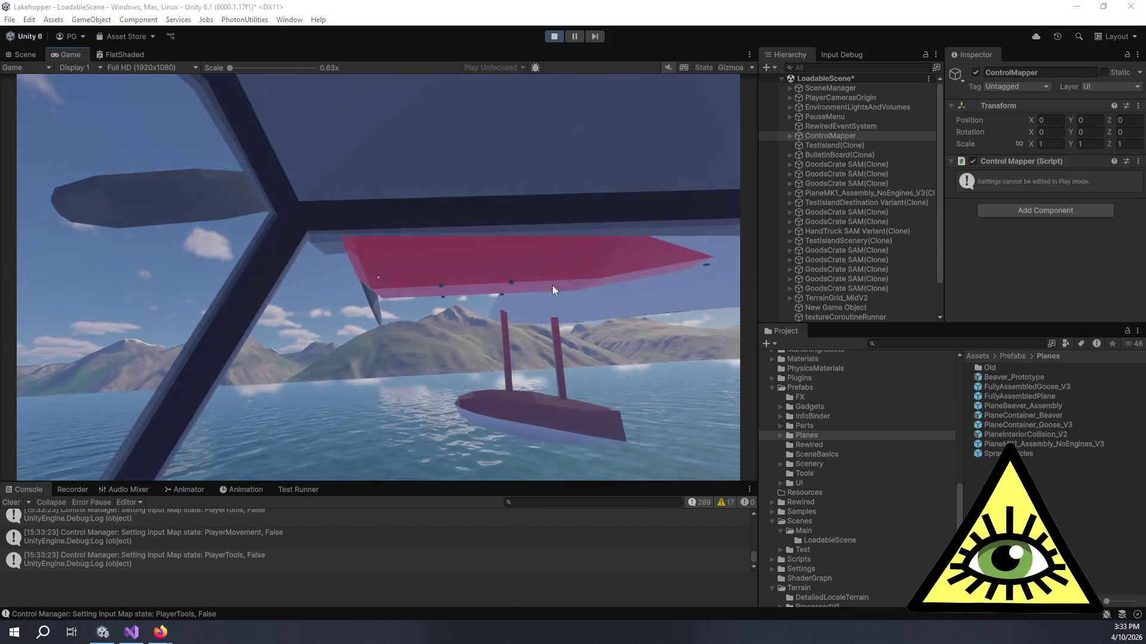
key("ctrl+p")
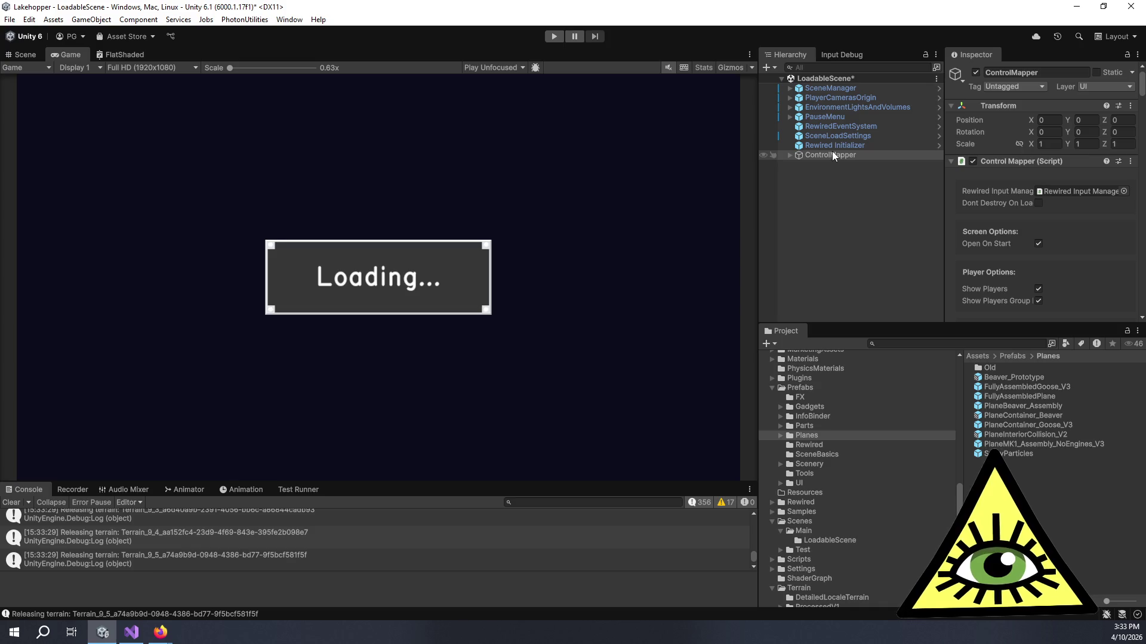
left_click(833, 156)
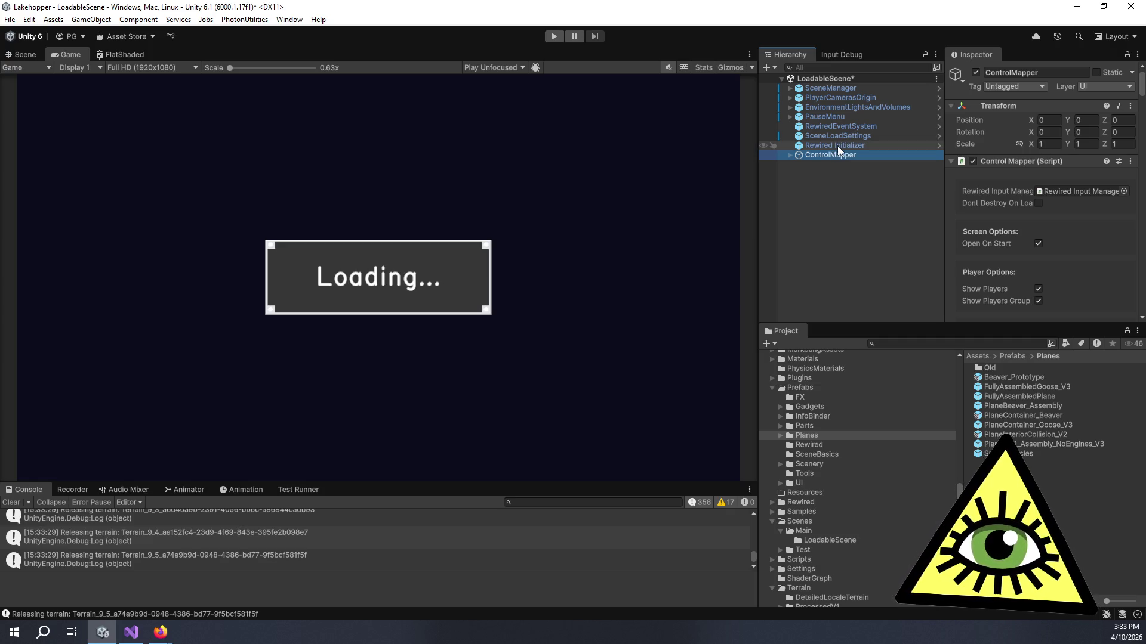
Widen the side panels and review ControlMapper's controller, keyboard, mouse and map category settings
scroll(1038, 227, "down", 8)
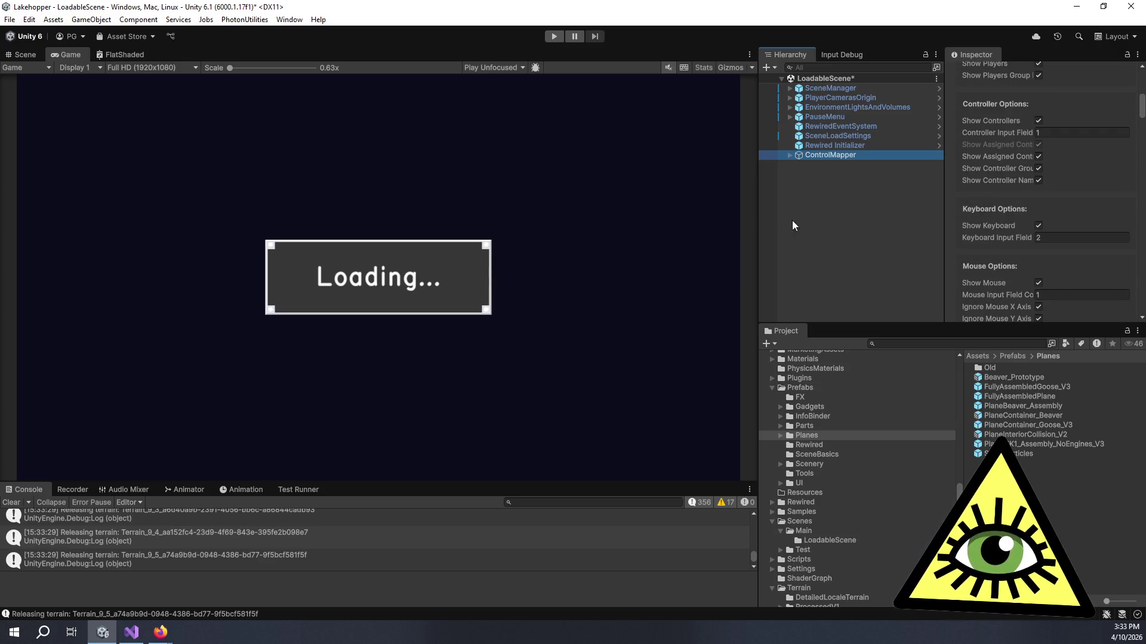
left_click_drag(752, 219, 559, 201)
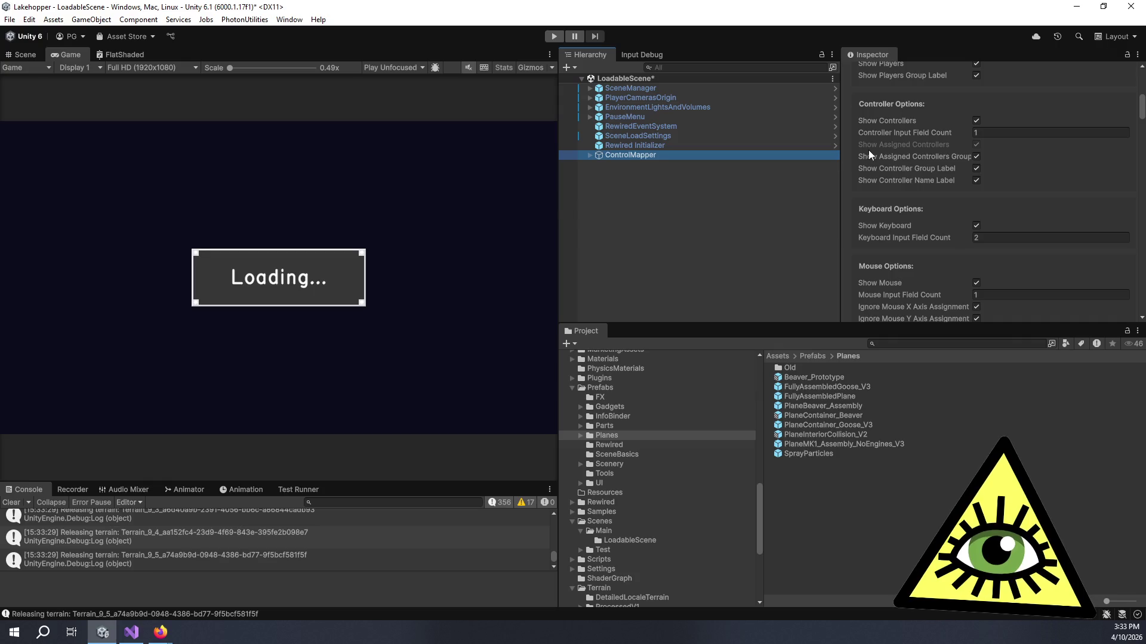
scroll(887, 184, "down", 5)
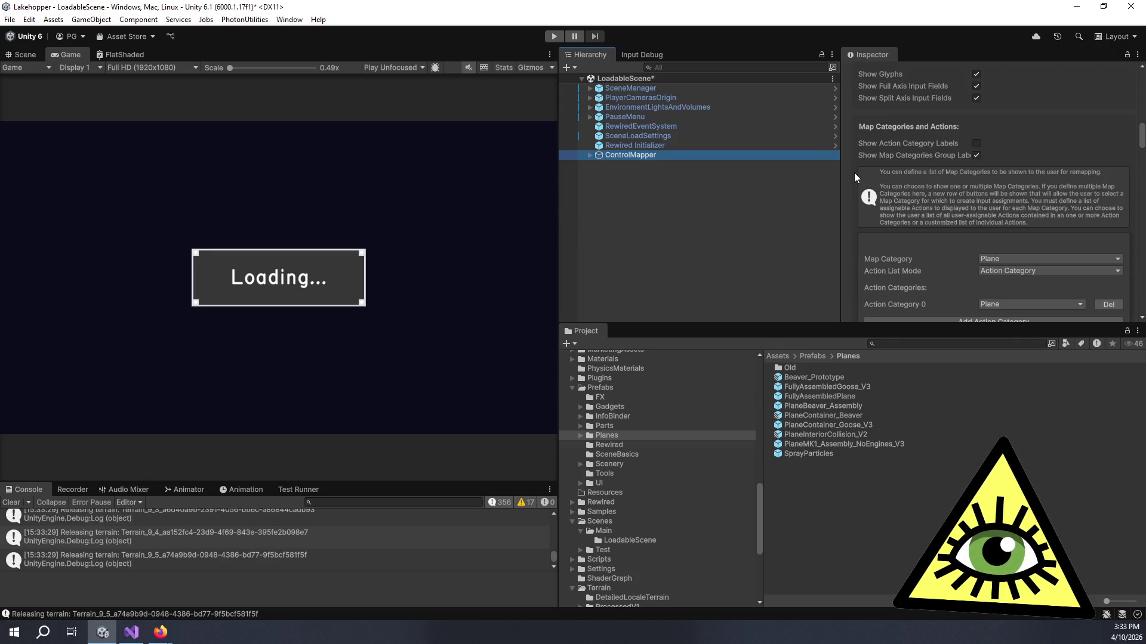
scroll(854, 173, "down", 8)
scroll(853, 171, "down", 6)
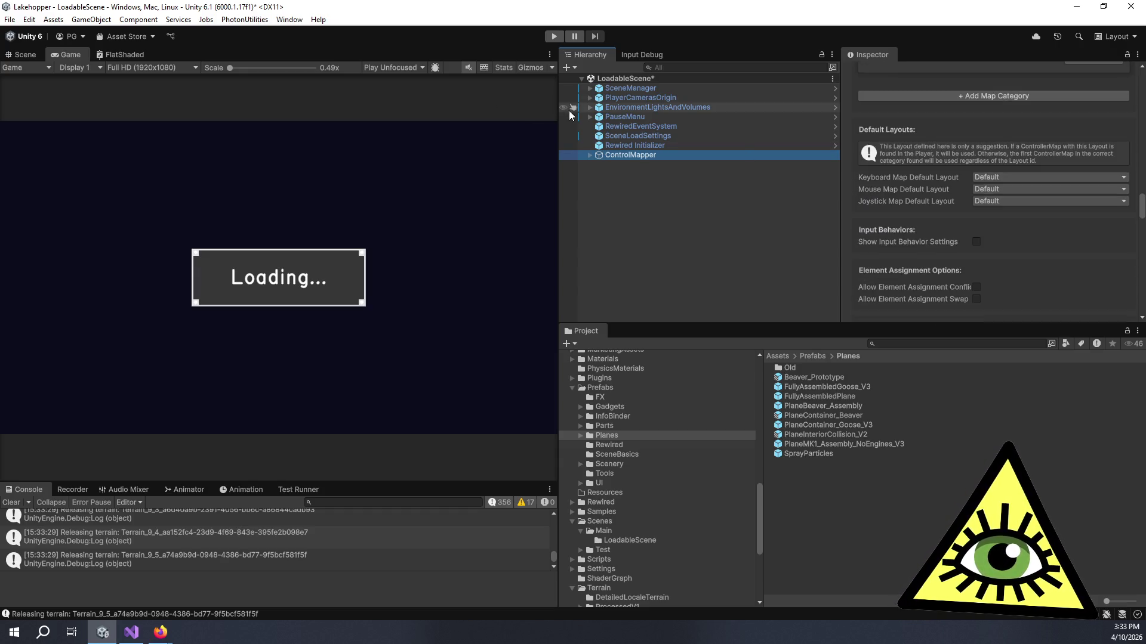
Expand PauseMenu > SettingsWindow > Panel > TabStack > SettingsArea down to ControlsSettings in the Hierarchy
left_click(590, 118)
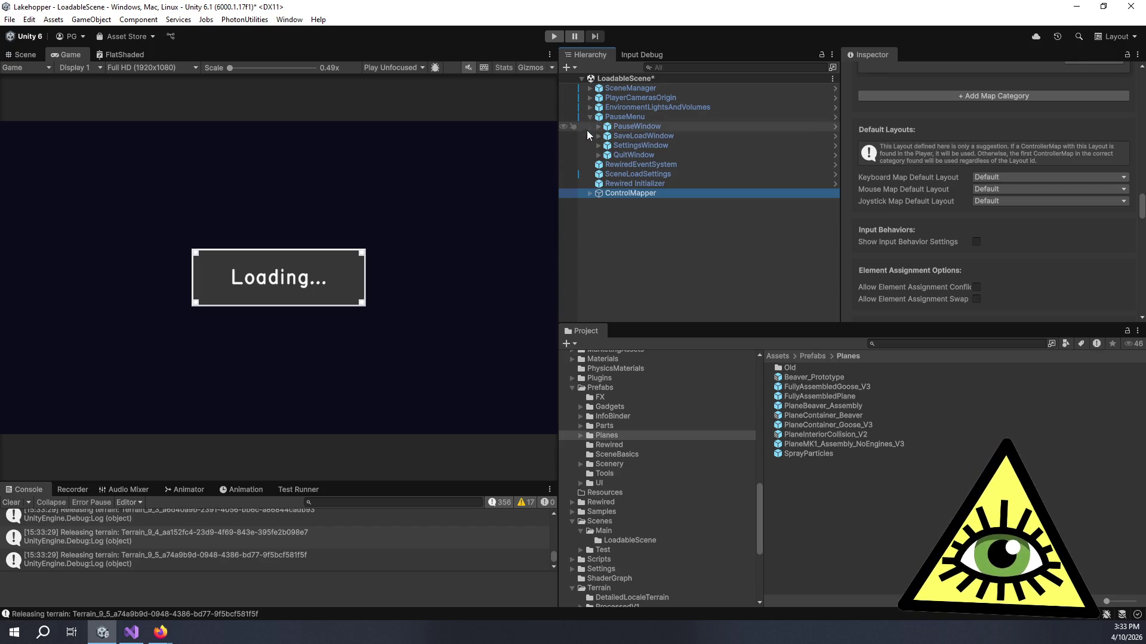
left_click(597, 146)
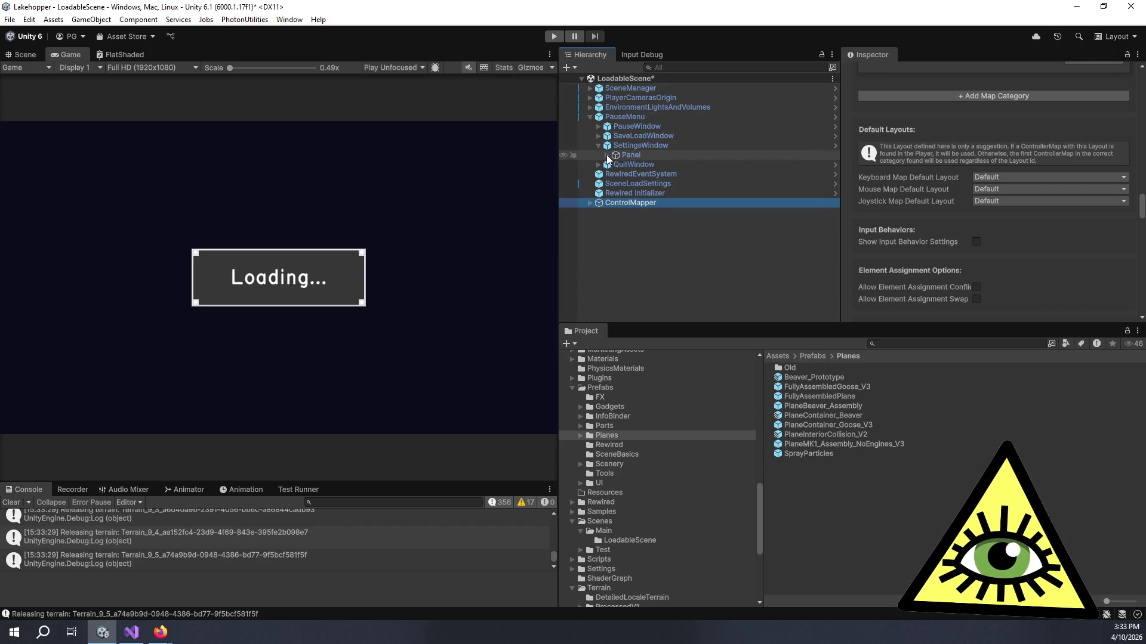
left_click(607, 155)
left_click(610, 162)
left_click(615, 164)
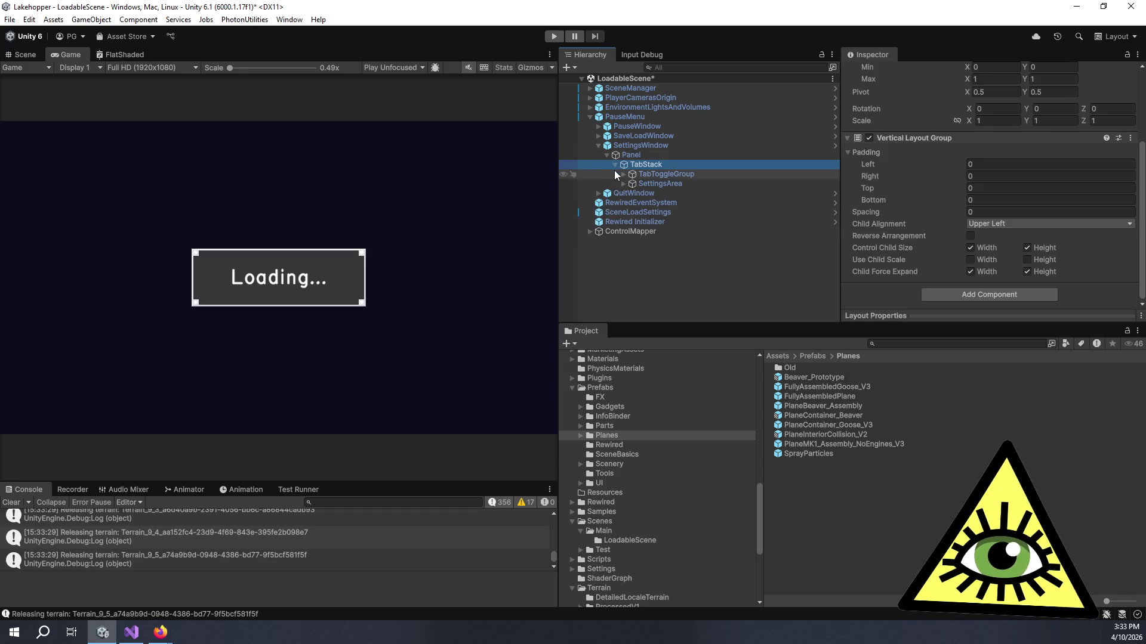
left_click(618, 183)
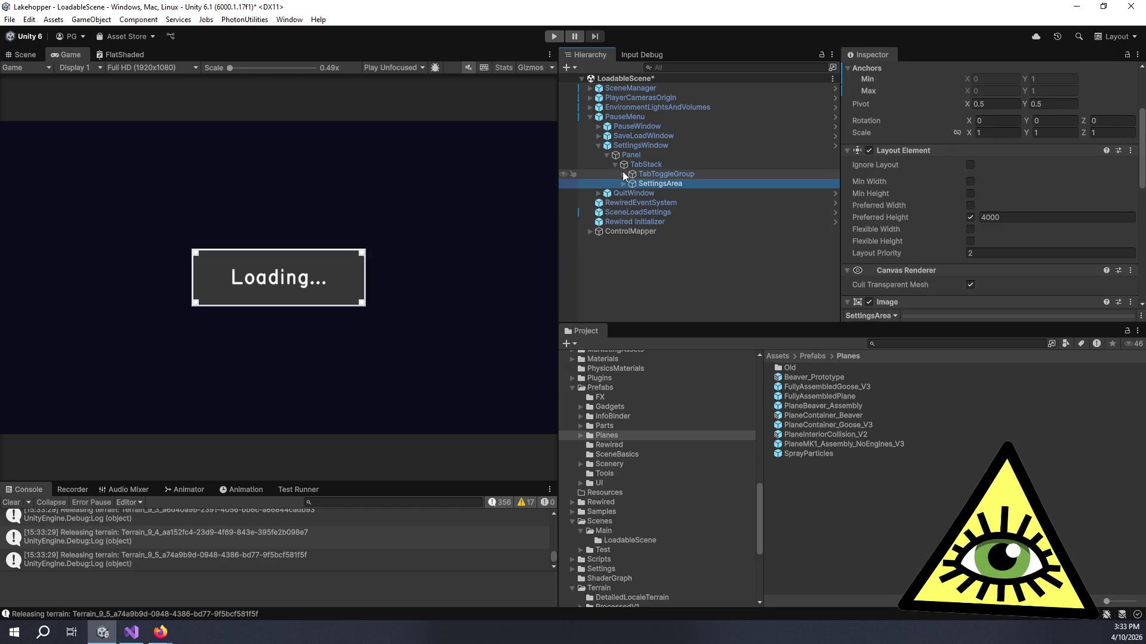
left_click(623, 173)
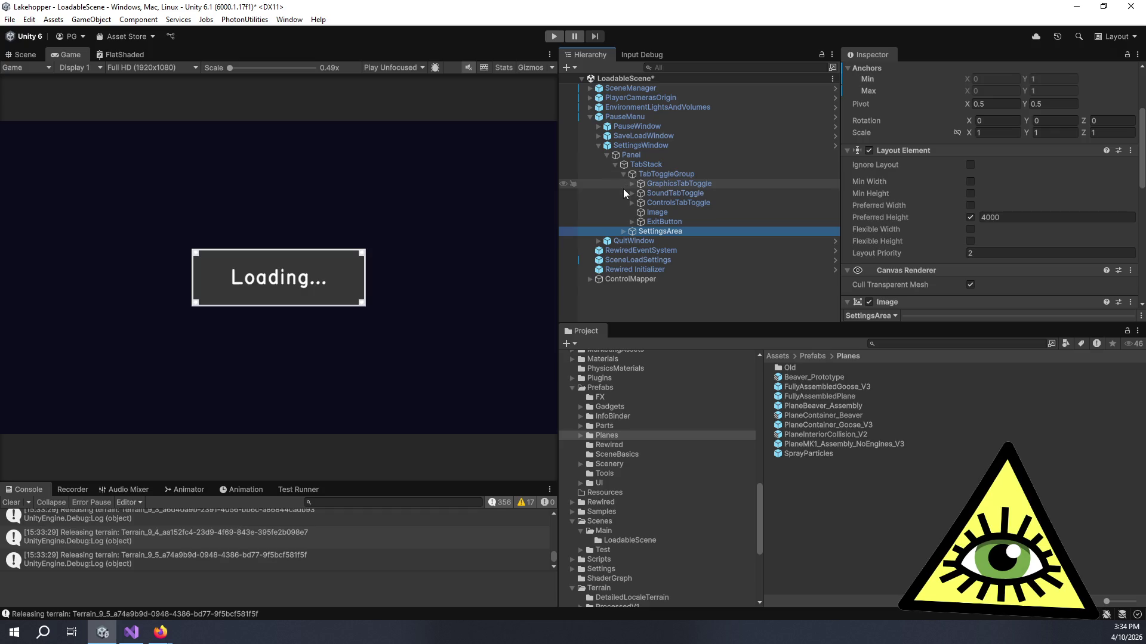
left_click(624, 232)
left_click(632, 261)
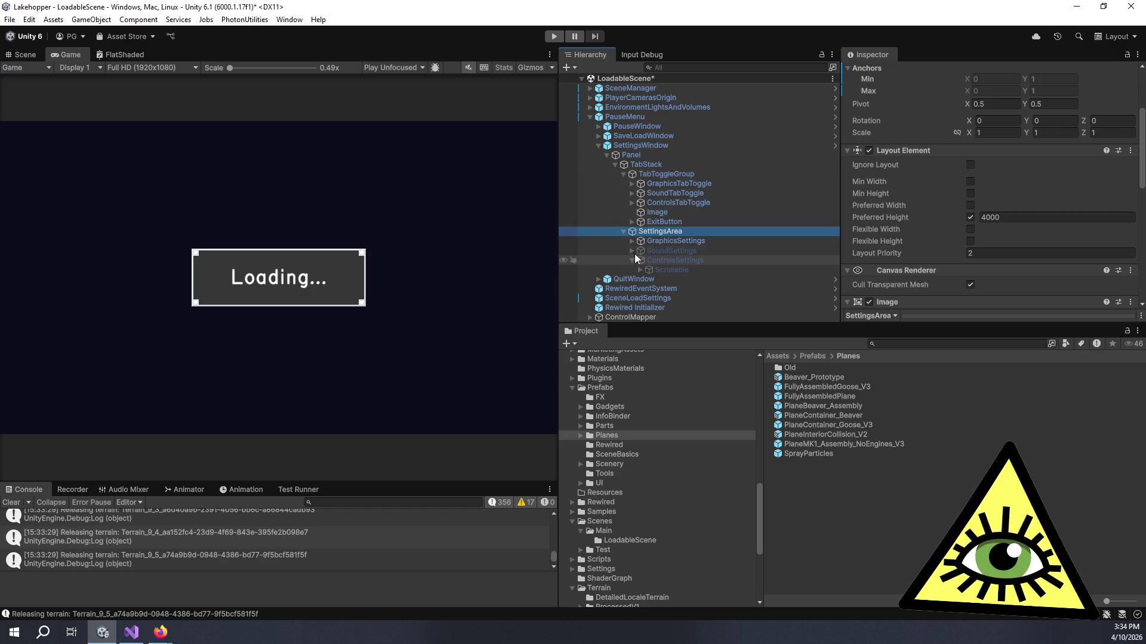
left_click(658, 260)
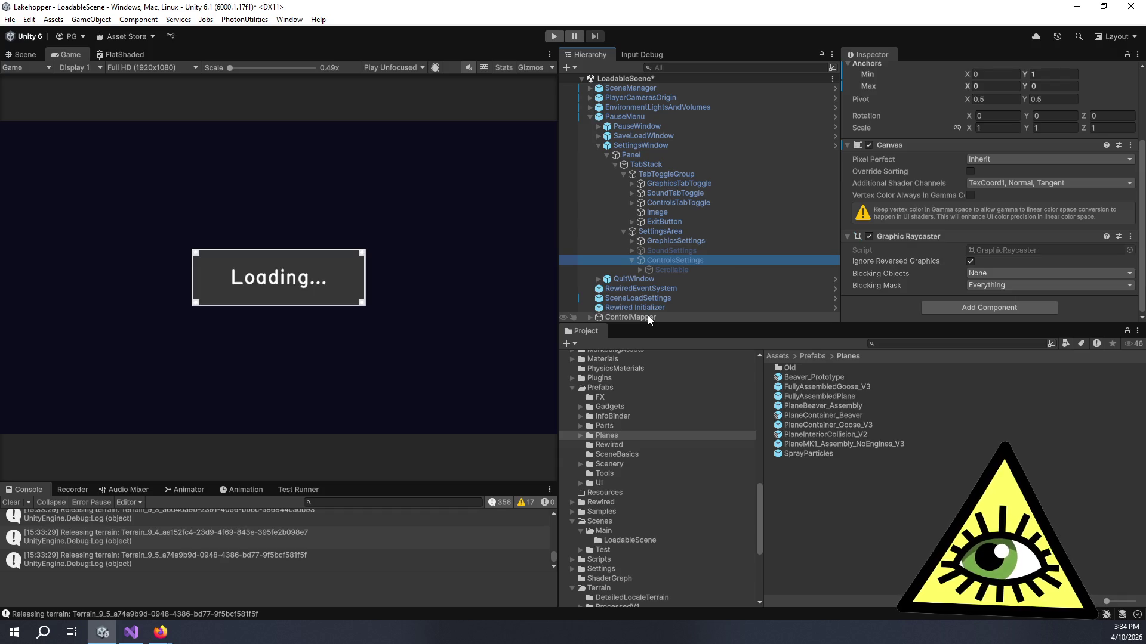
Nest ControlMapper under ControlsSettings and check the Scrollable object's layout
mouse_move(648, 316)
left_mouse_down()
mouse_move(709, 306)
mouse_move(699, 266)
left_mouse_up()
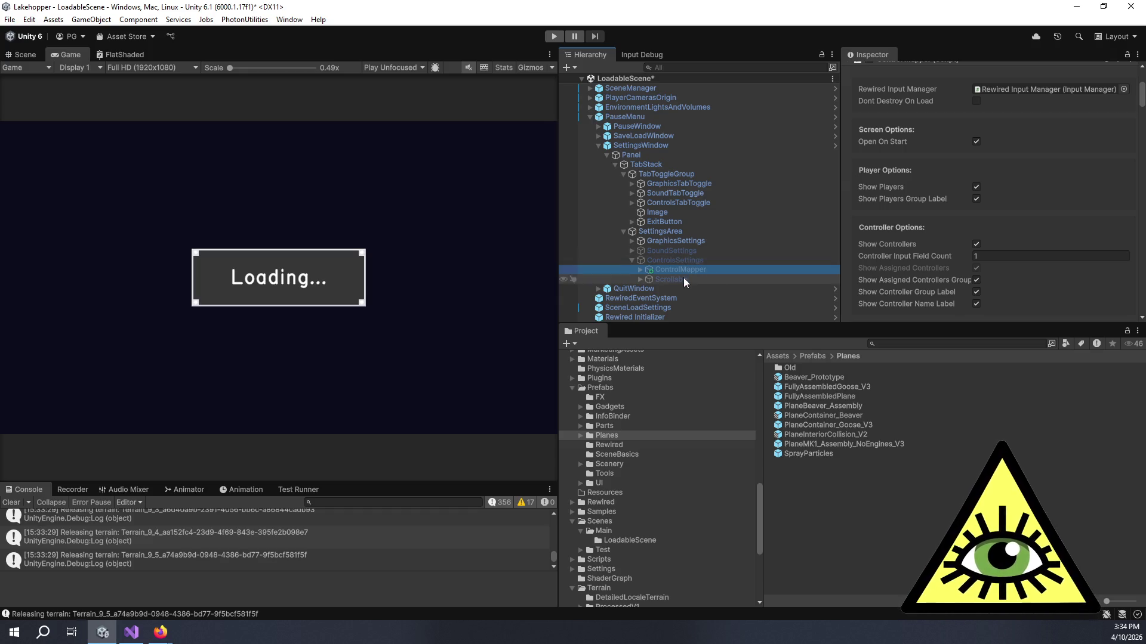
scroll(872, 237, "down", 5)
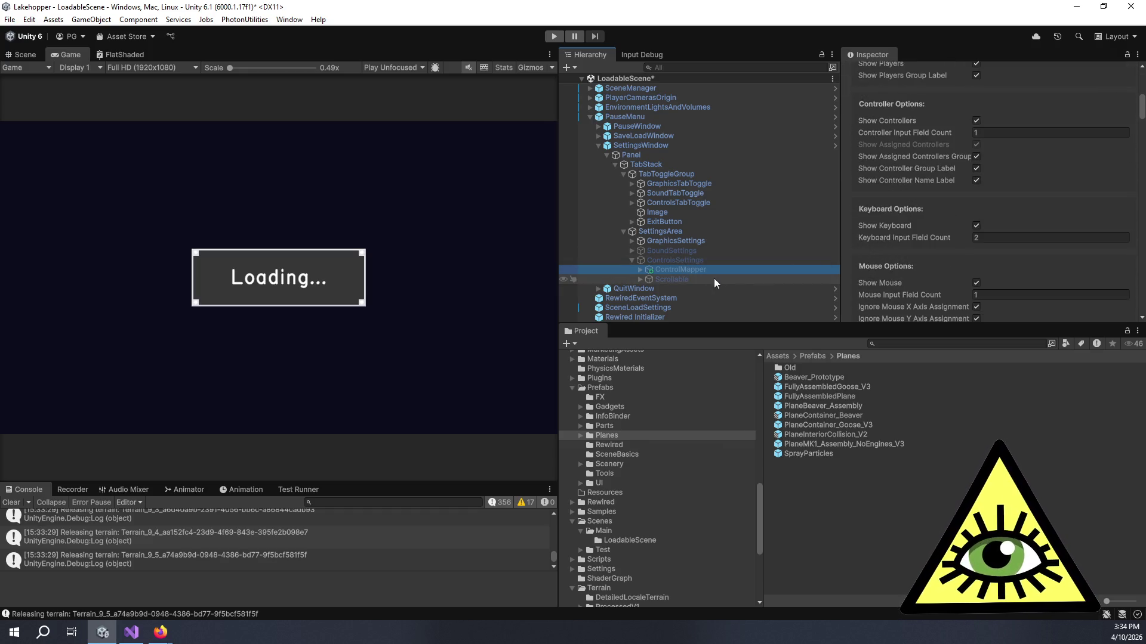
left_click(697, 281)
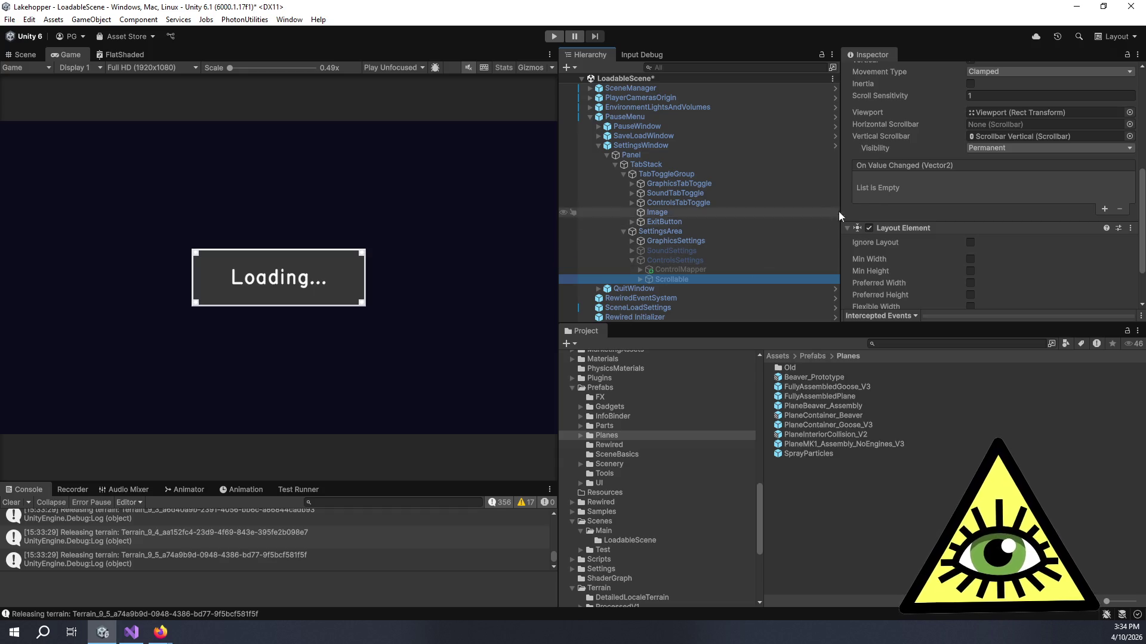
scroll(876, 199, "down", 3)
scroll(876, 201, "up", 5)
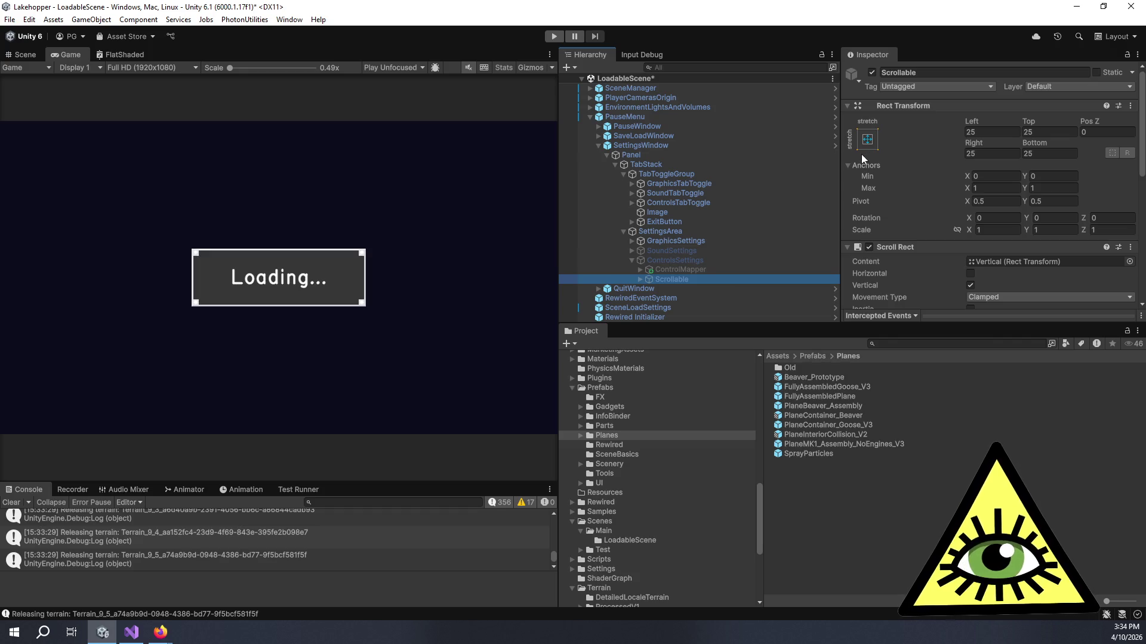
Review ControlMapper's settings, remove Scrollable, and widen the Game view again
left_click(668, 272)
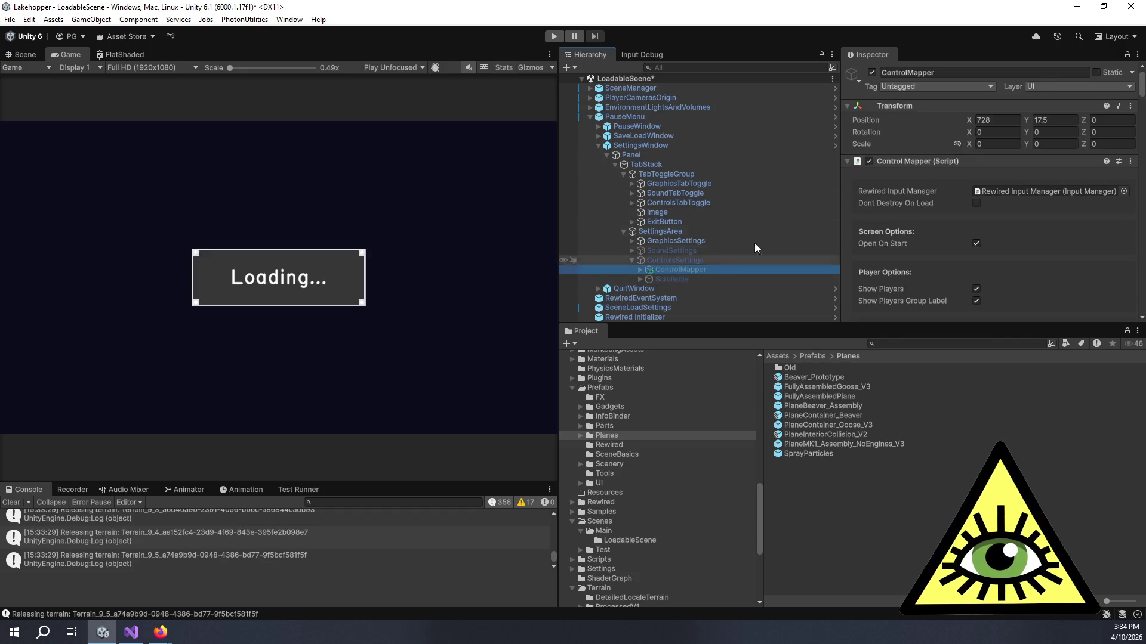
scroll(954, 173, "down", 5)
scroll(967, 171, "down", 15)
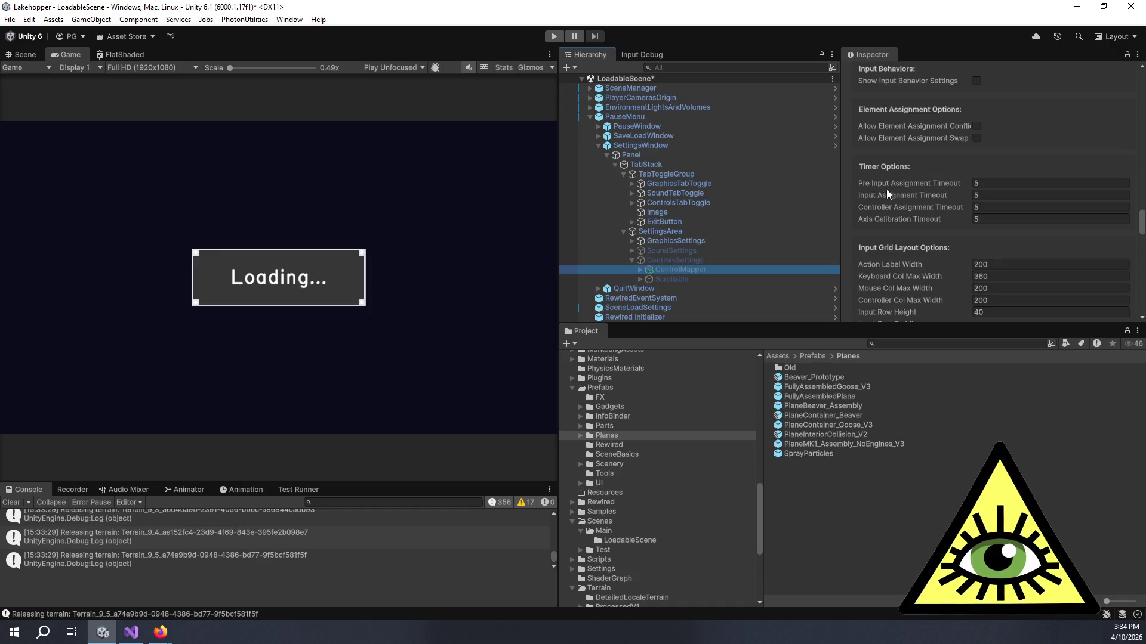
scroll(862, 185, "up", 20)
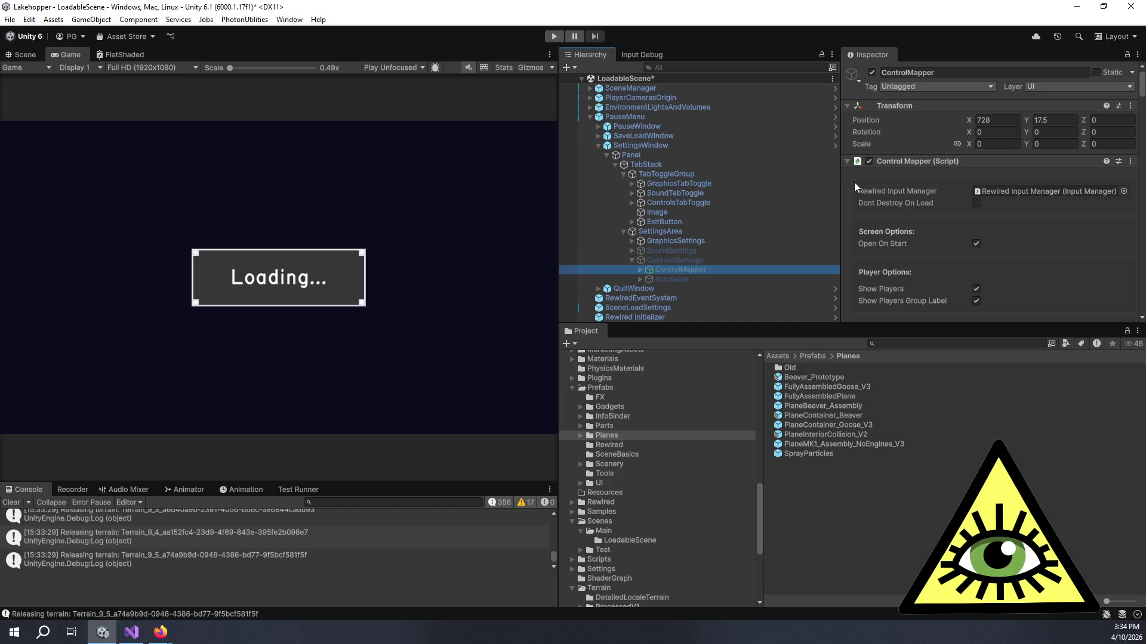
left_click(675, 274)
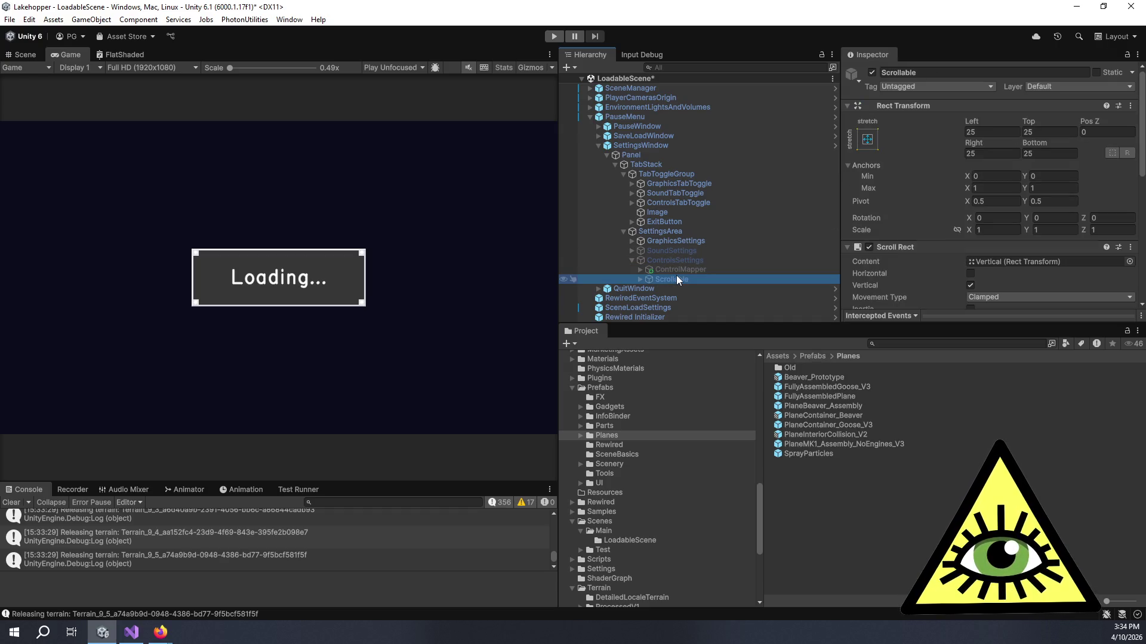
mouse_move(558, 114)
left_mouse_down()
mouse_move(816, 114)
mouse_move(799, 114)
left_mouse_up()
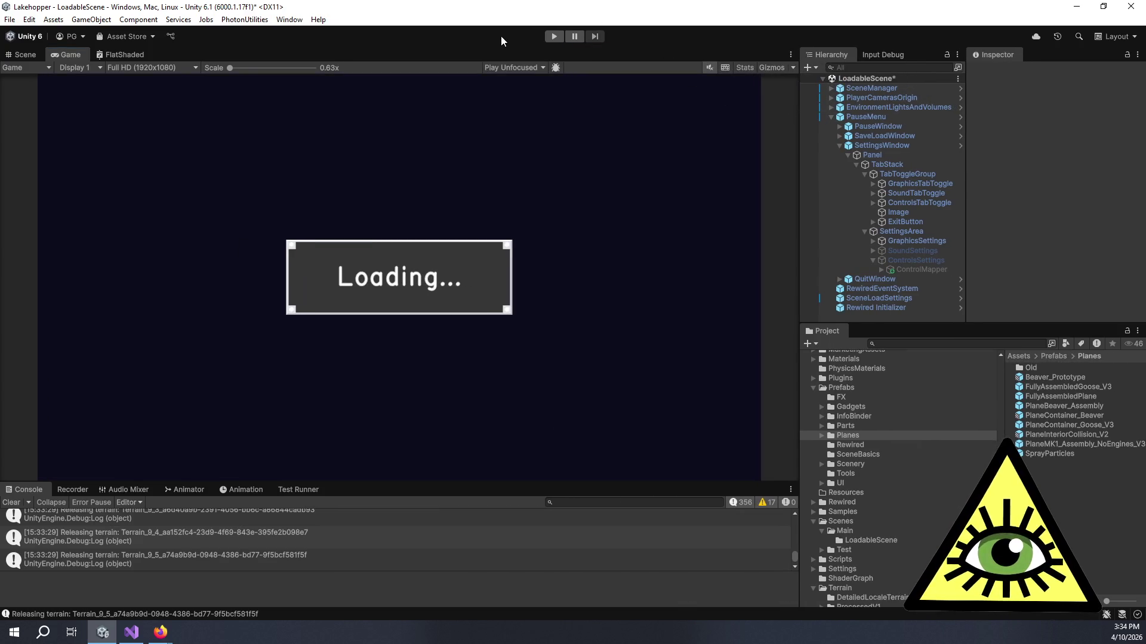
left_click(555, 36)
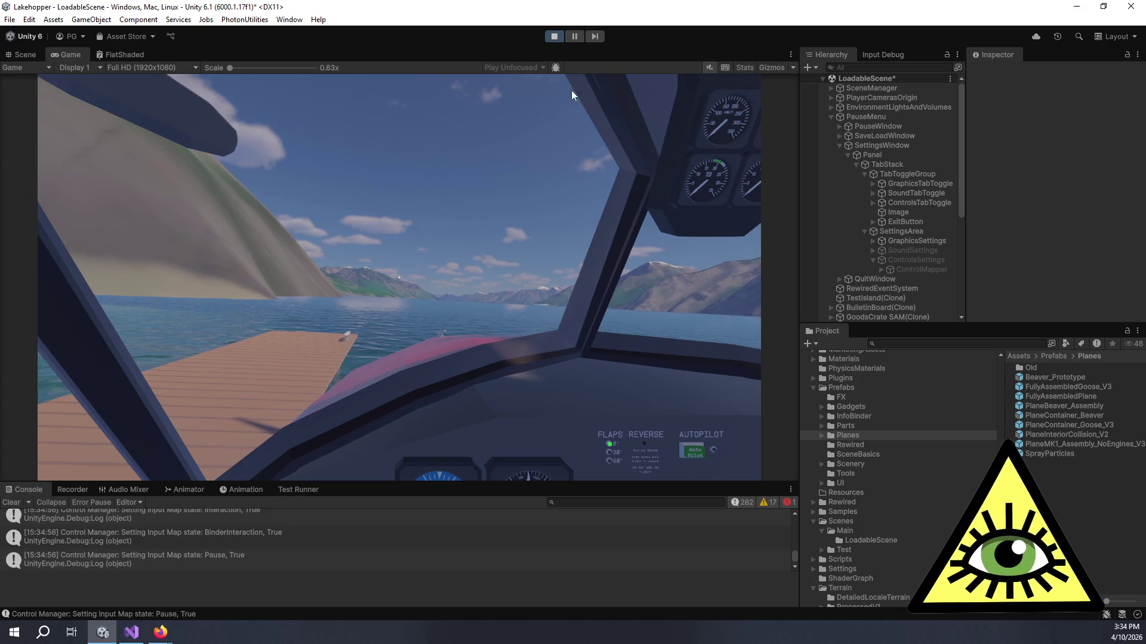
In play mode, open the pause menu's Settings and switch to the Controls page, which stays blank
key("Escape")
left_click(398, 320)
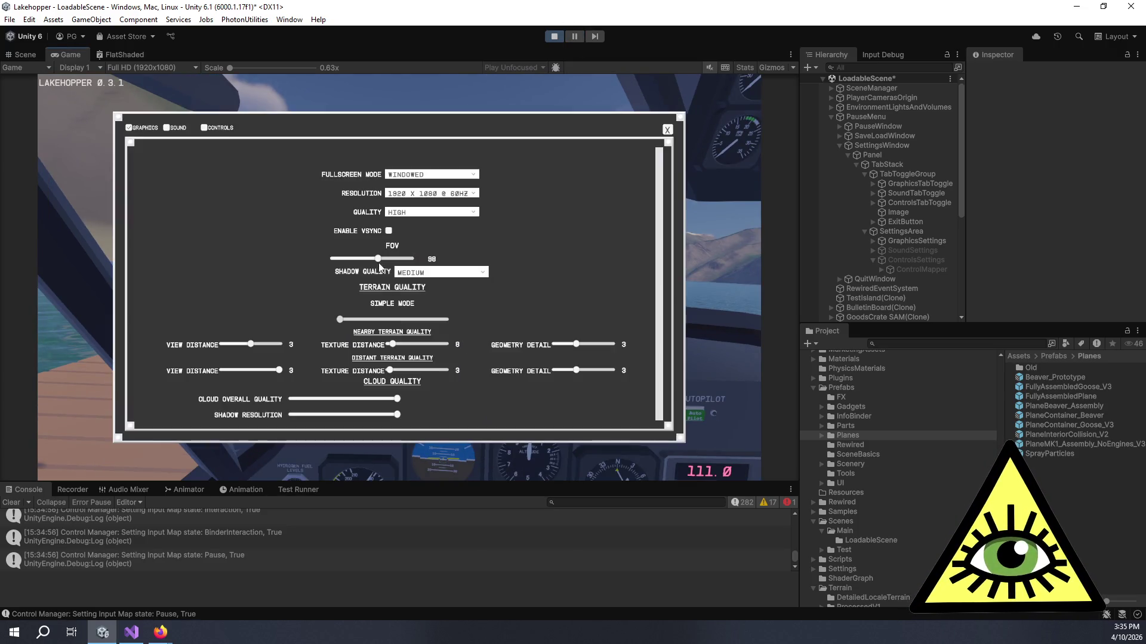
left_click(206, 130)
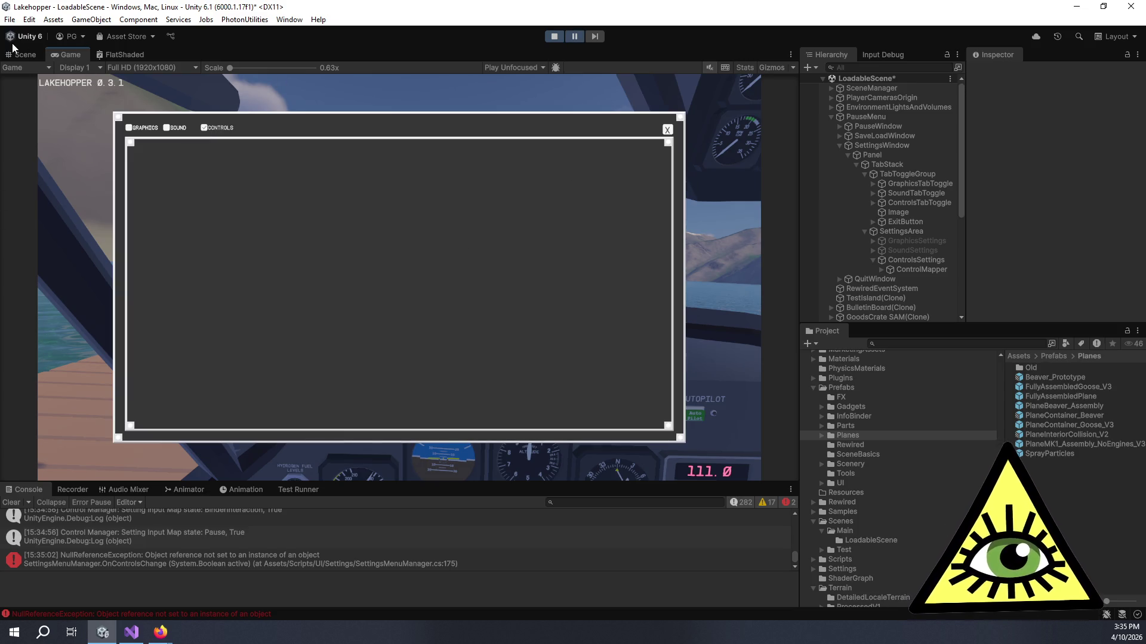
left_click(29, 57)
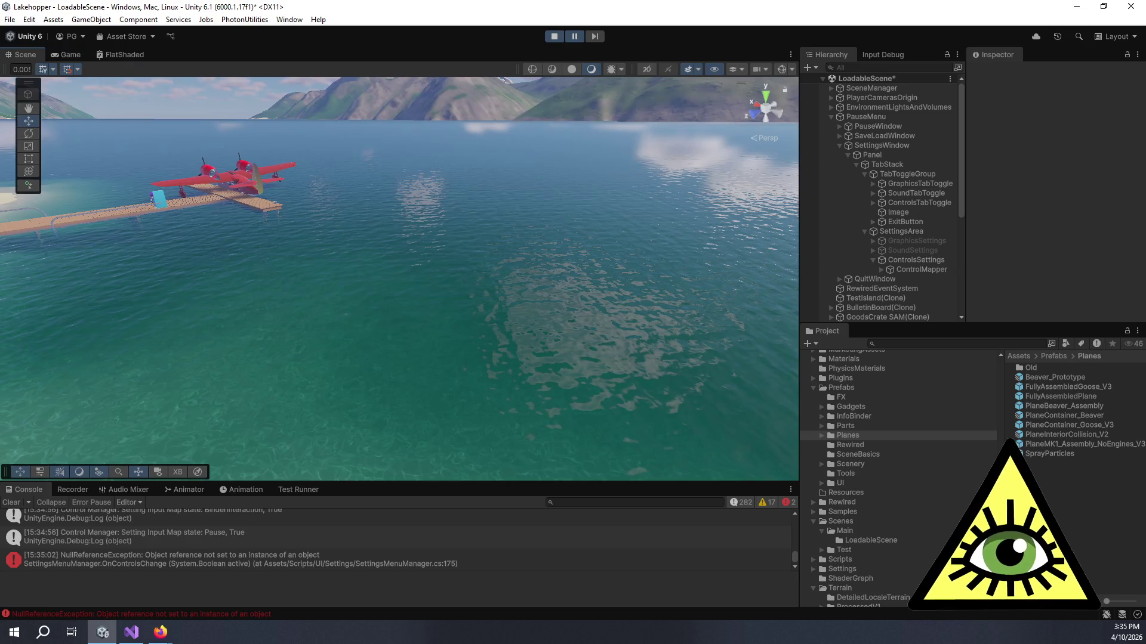
Frame ControlsSettings in the Scene view and select ControlMapper, expanding it to show its Canvas
double_click(914, 264)
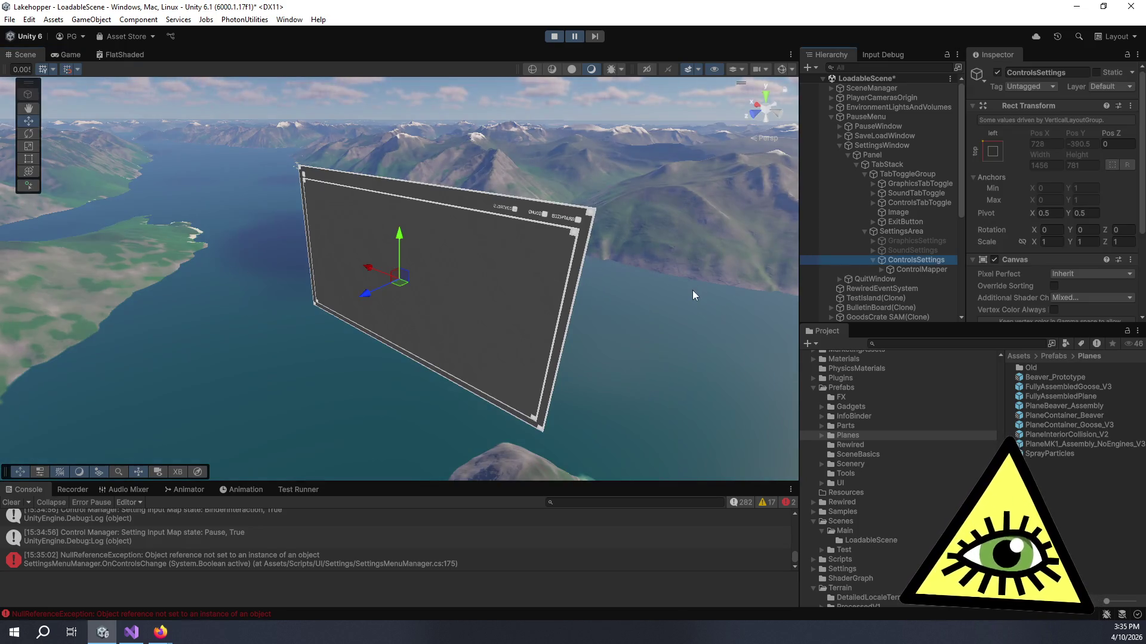
mouse_move(370, 376)
left_mouse_down()
mouse_move(506, 340)
mouse_move(467, 356)
mouse_move(437, 324)
mouse_move(541, 266)
left_mouse_up()
scroll(1014, 215, "down", 4)
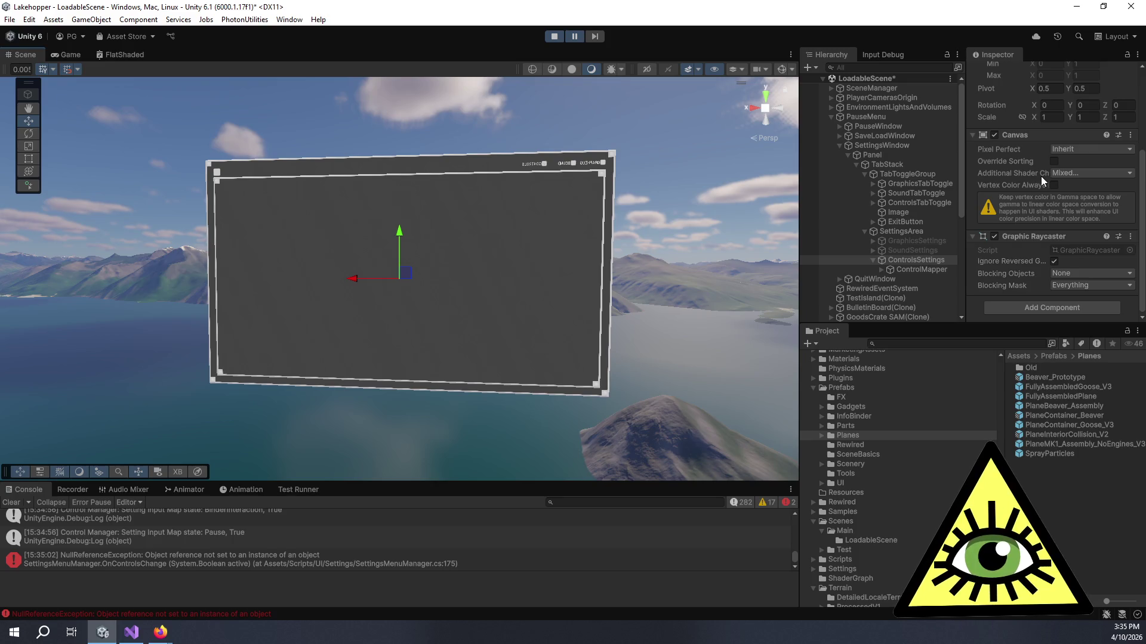
scroll(1014, 211, "up", 4)
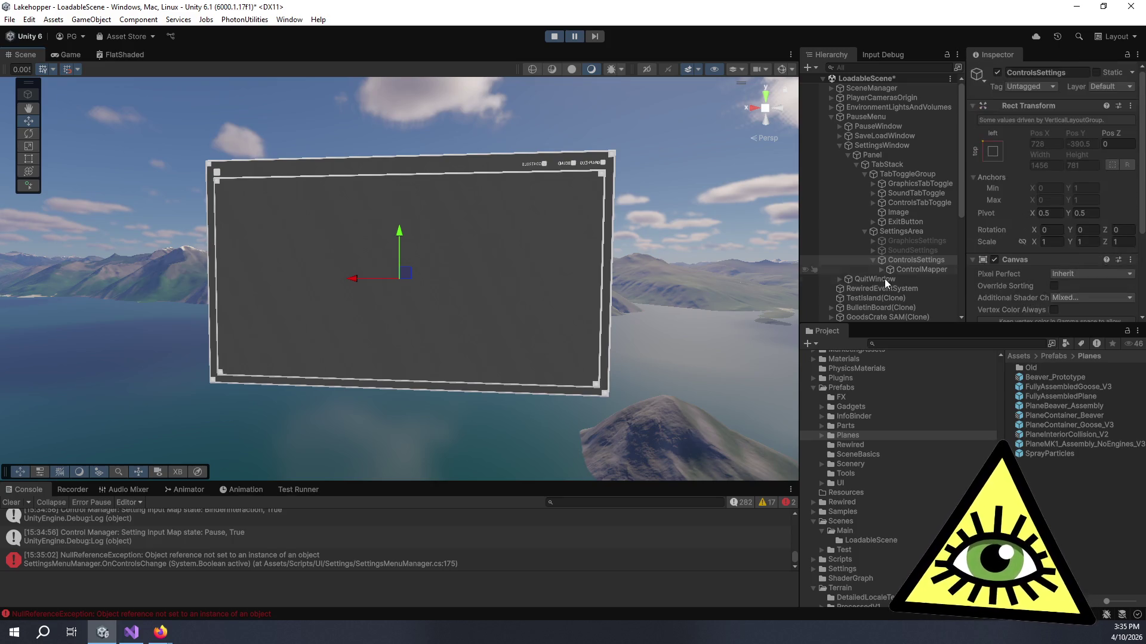
left_click(918, 272)
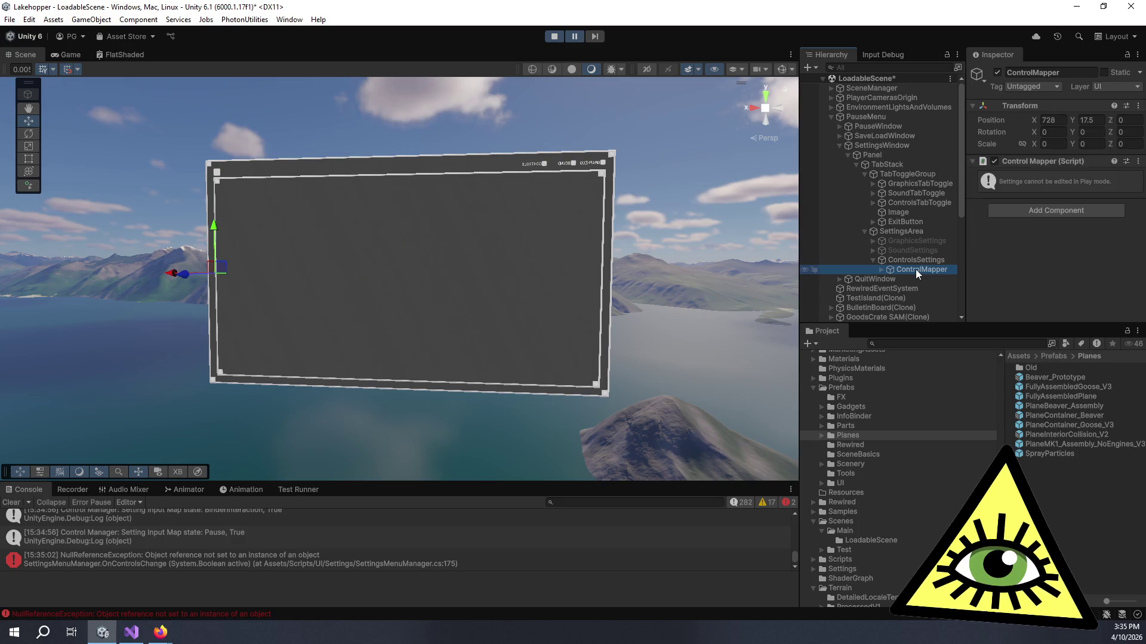
left_click(882, 270)
left_click(917, 279)
left_click(917, 269)
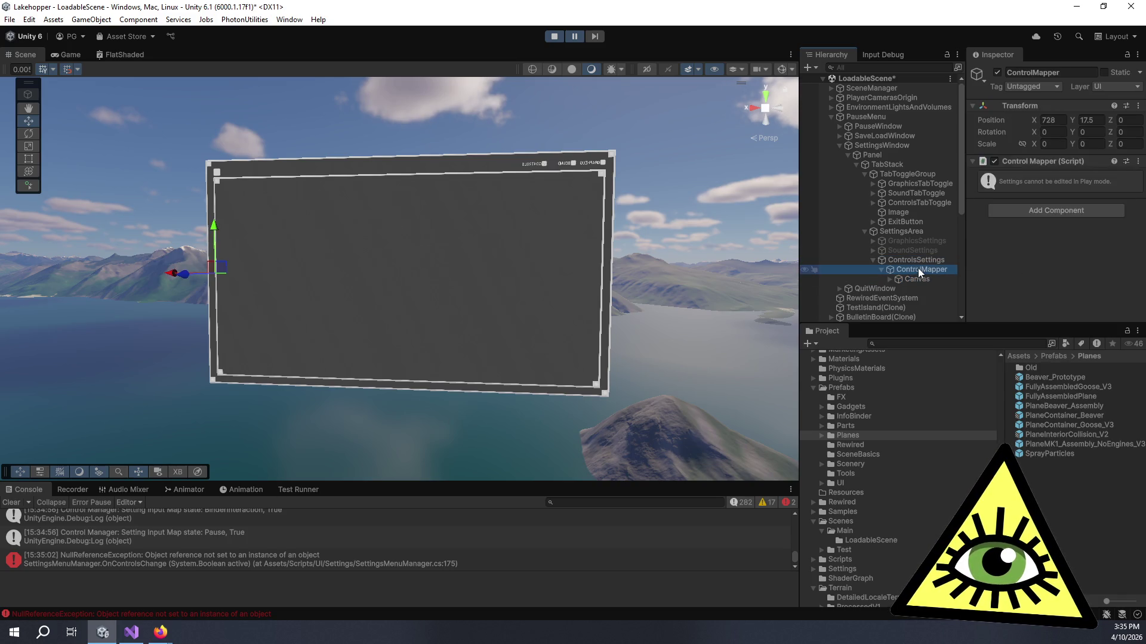
Set ControlMapper's Transform Scale X, Y and Z to 1
left_click(1050, 147)
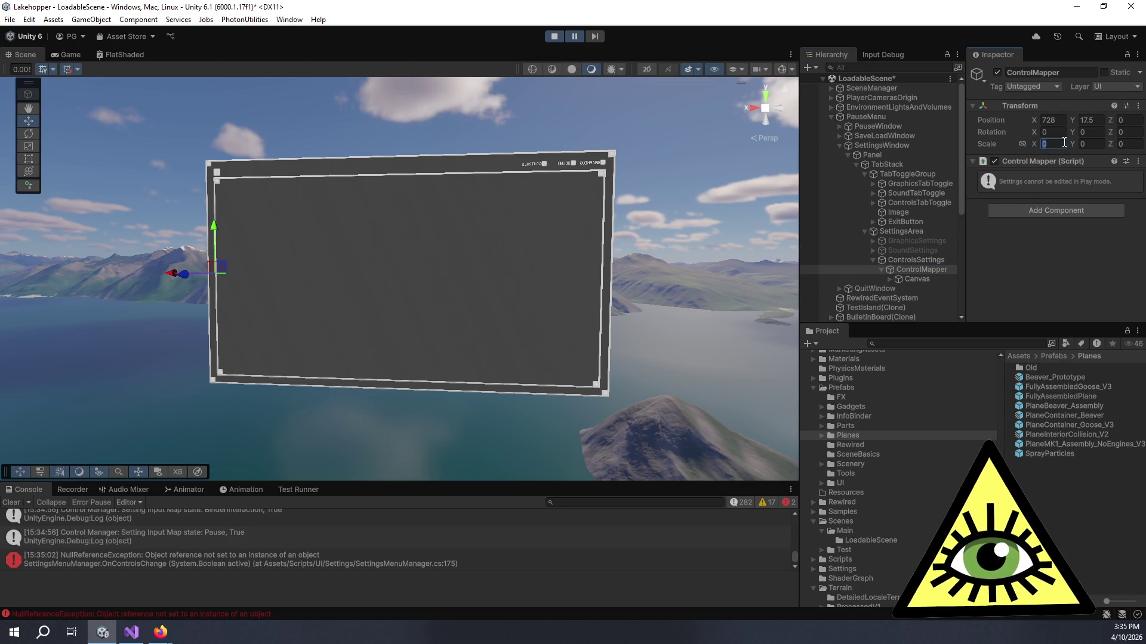
key("Tab")
type("1")
key("Tab")
type("1")
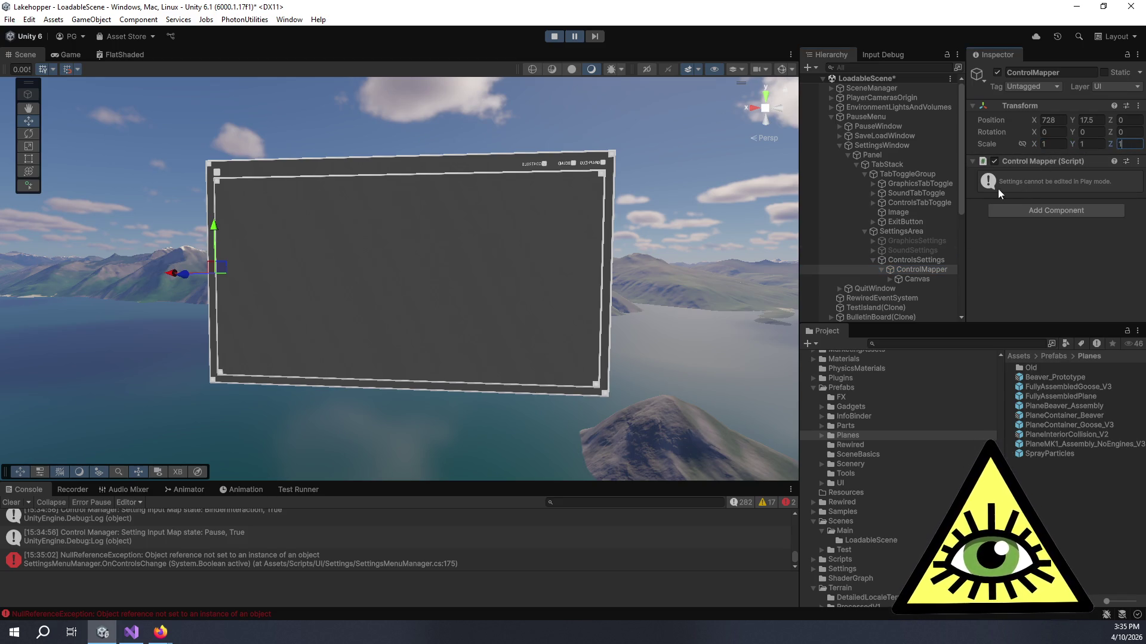
left_click(911, 260)
scroll(1014, 199, "down", 5)
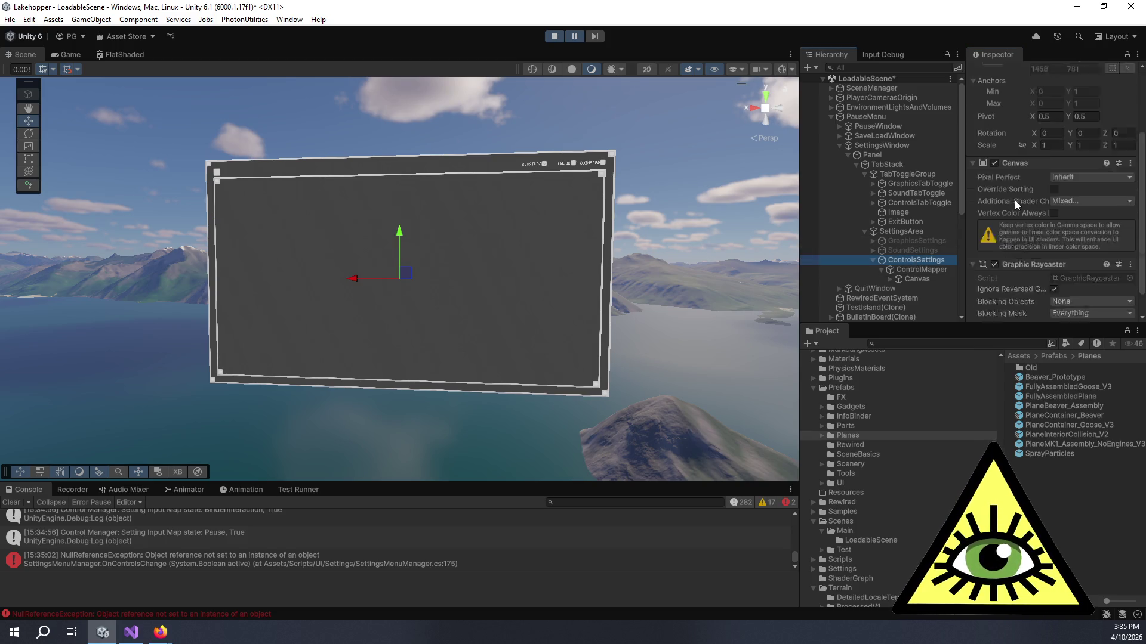
Select ControlMapper's child Canvas, pause the game, and orbit closer to the settings panel
left_click(919, 270)
left_click(572, 37)
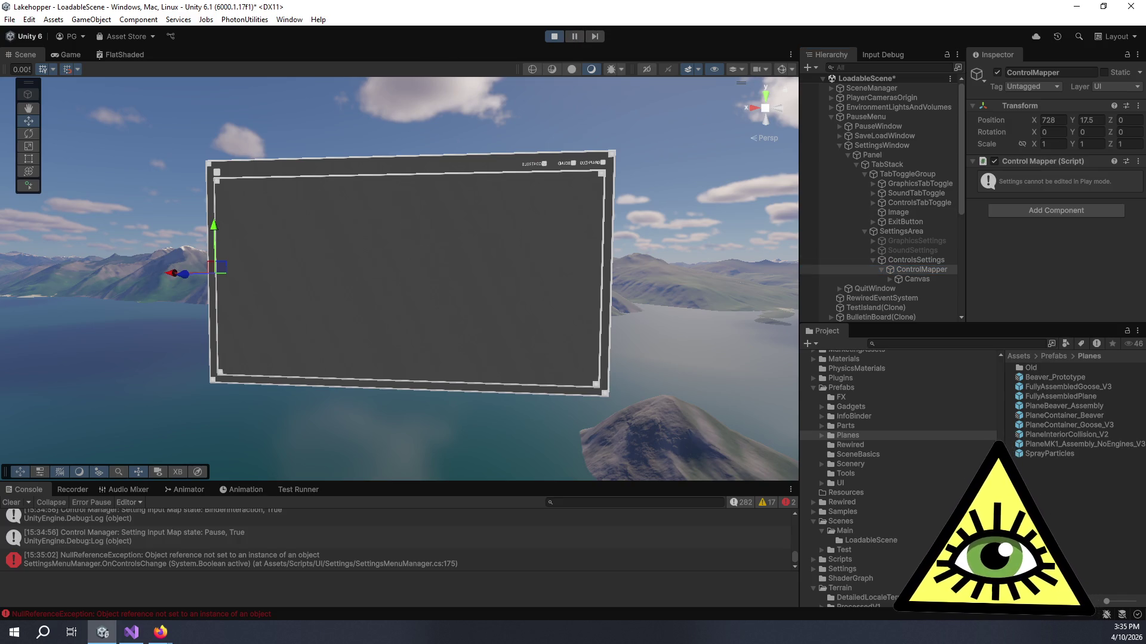
left_click(937, 279)
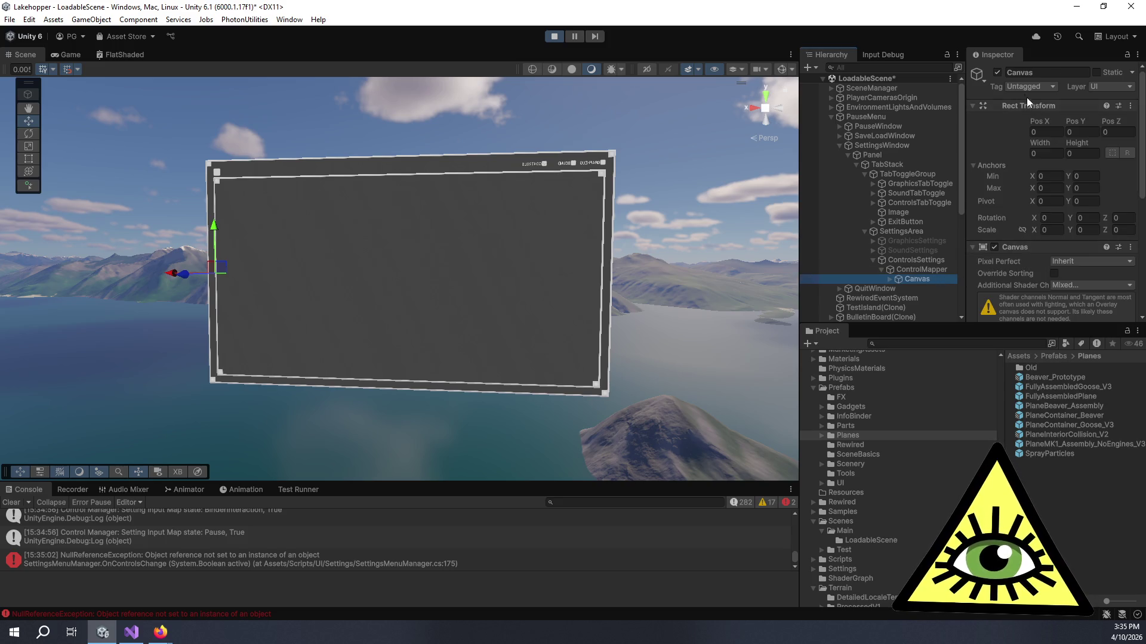
left_click(1054, 132)
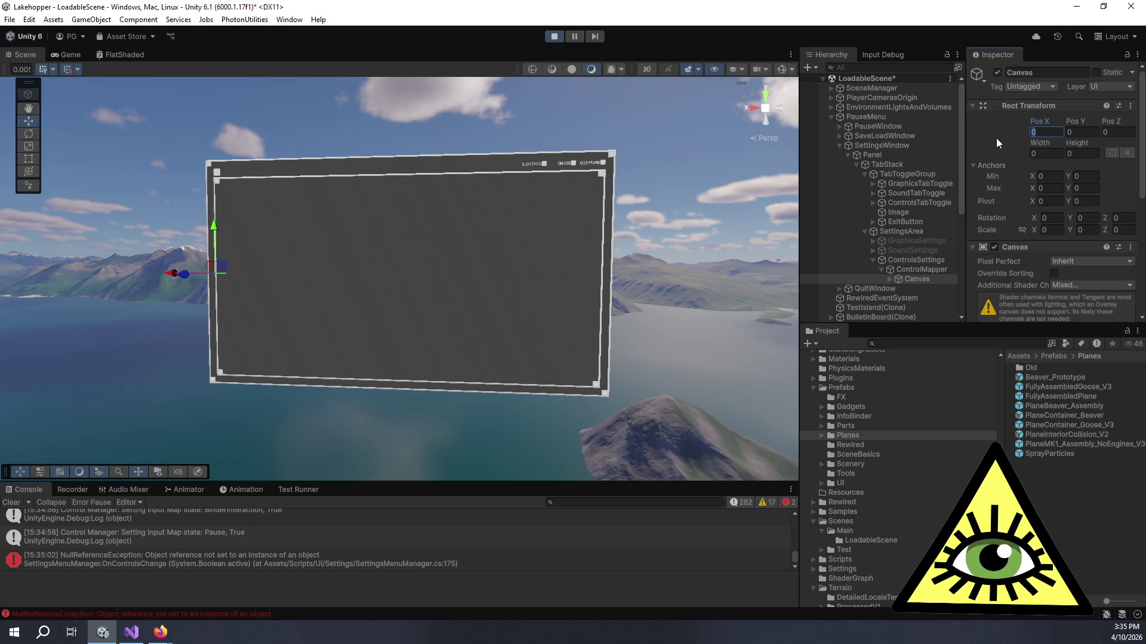
left_click(592, 41)
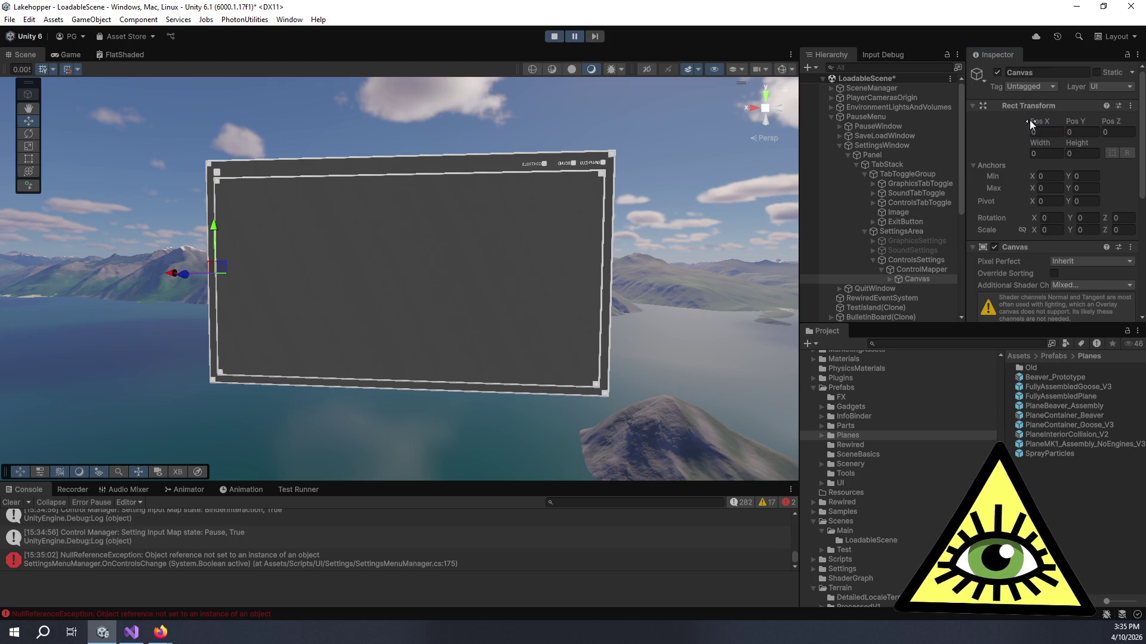
scroll(1033, 148, "down", 6)
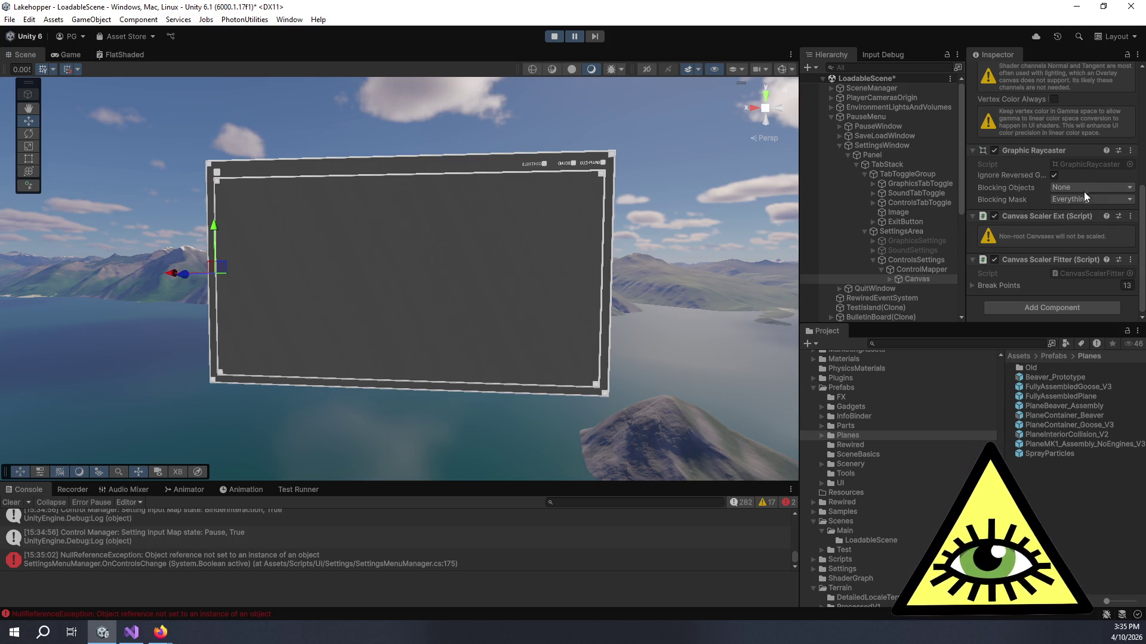
mouse_move(745, 310)
left_mouse_down()
mouse_move(702, 325)
mouse_move(325, 338)
mouse_move(392, 355)
mouse_move(970, 349)
mouse_move(819, 246)
left_mouse_up()
scroll(1007, 206, "up", 5)
left_click(1044, 132)
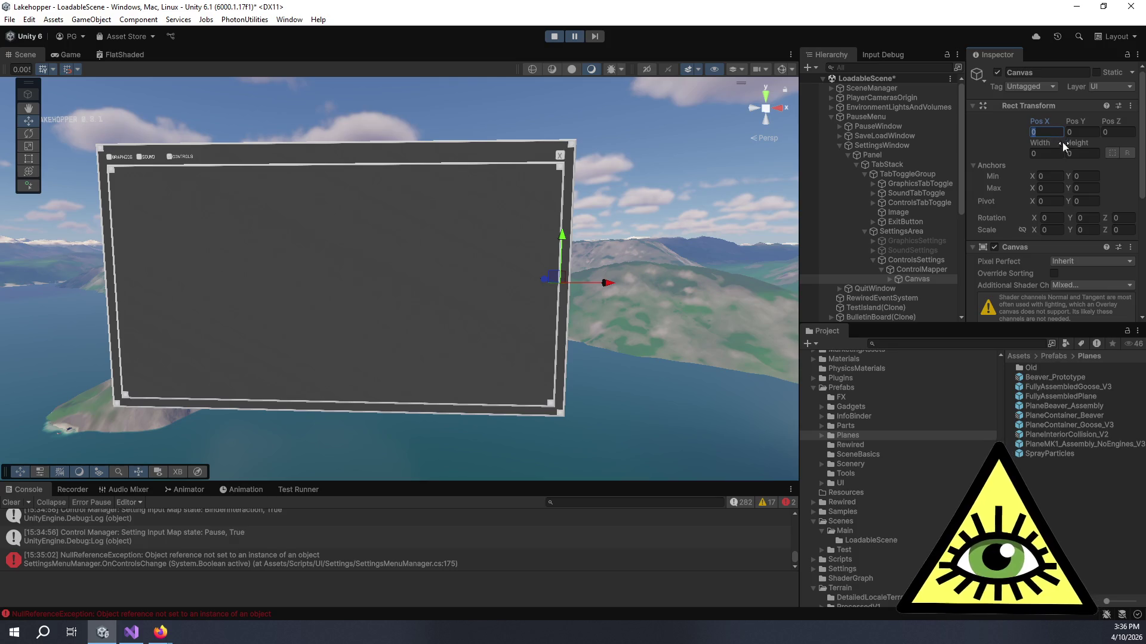
Set ControlMapper's Position X and Y to 0
left_click(934, 267)
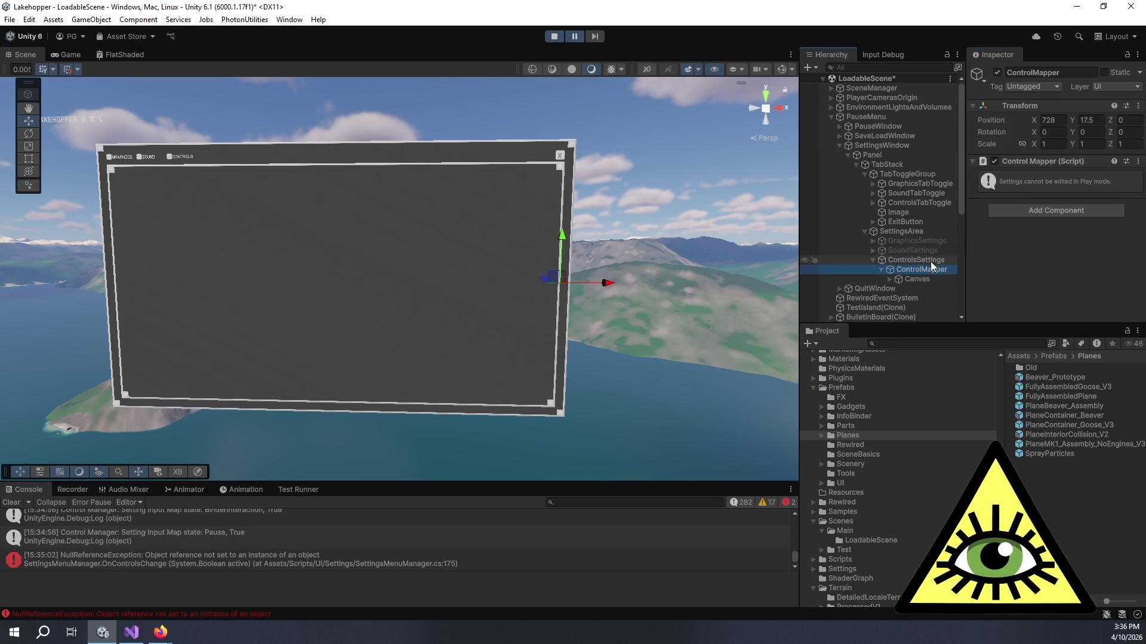
left_click(1049, 122)
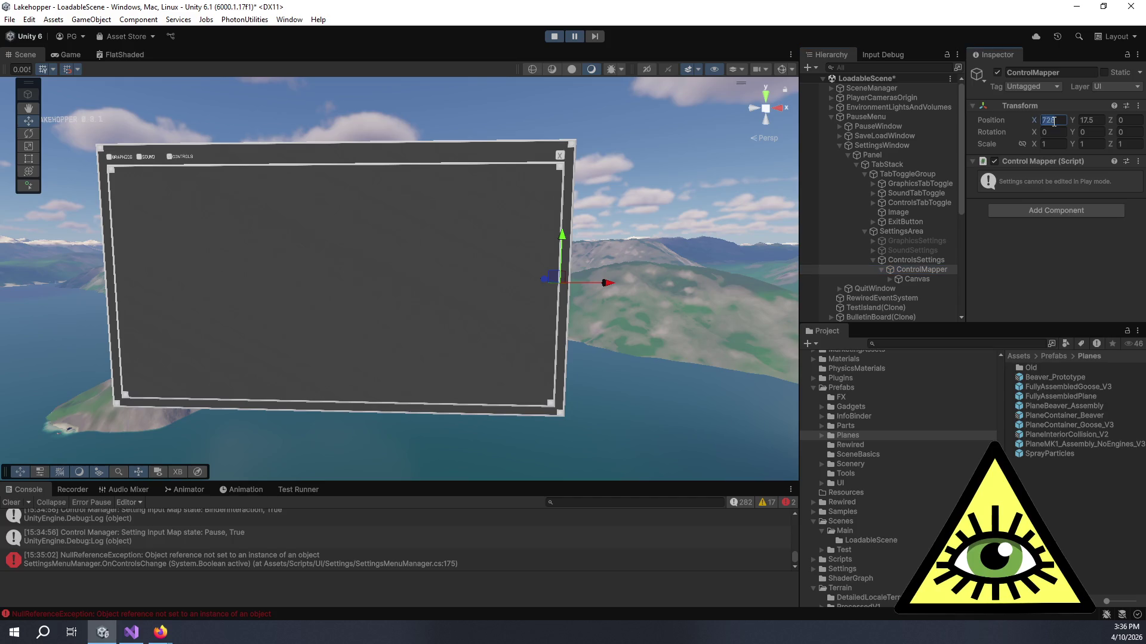
type("0")
key("Tab")
type("0")
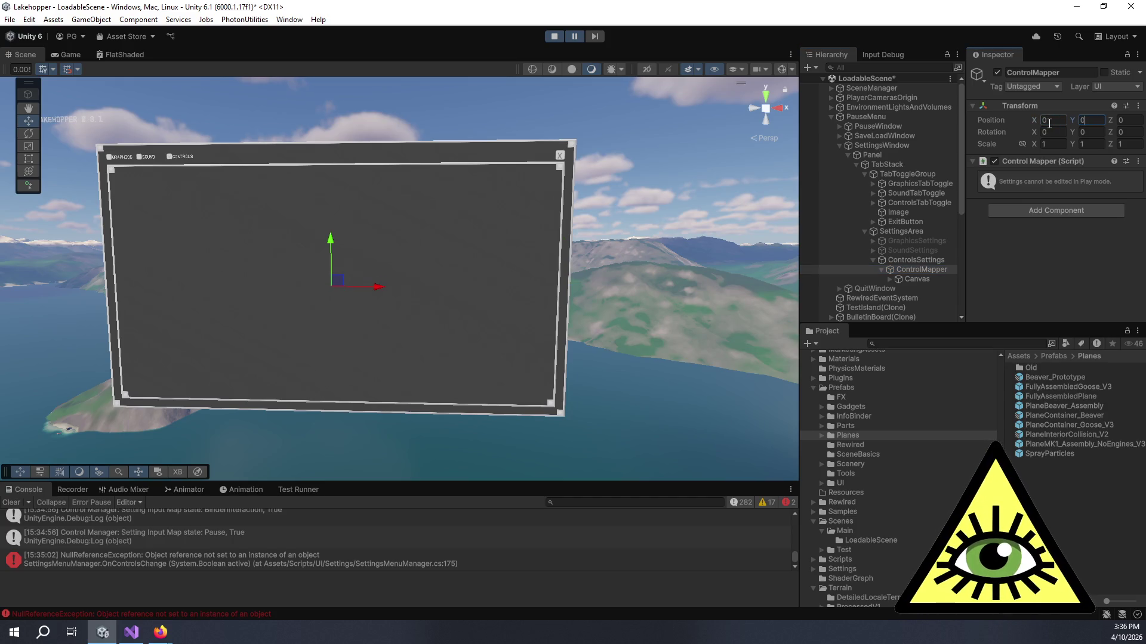
Give the Canvas width and height 300 and scale 1, then resume the game
left_click(926, 277)
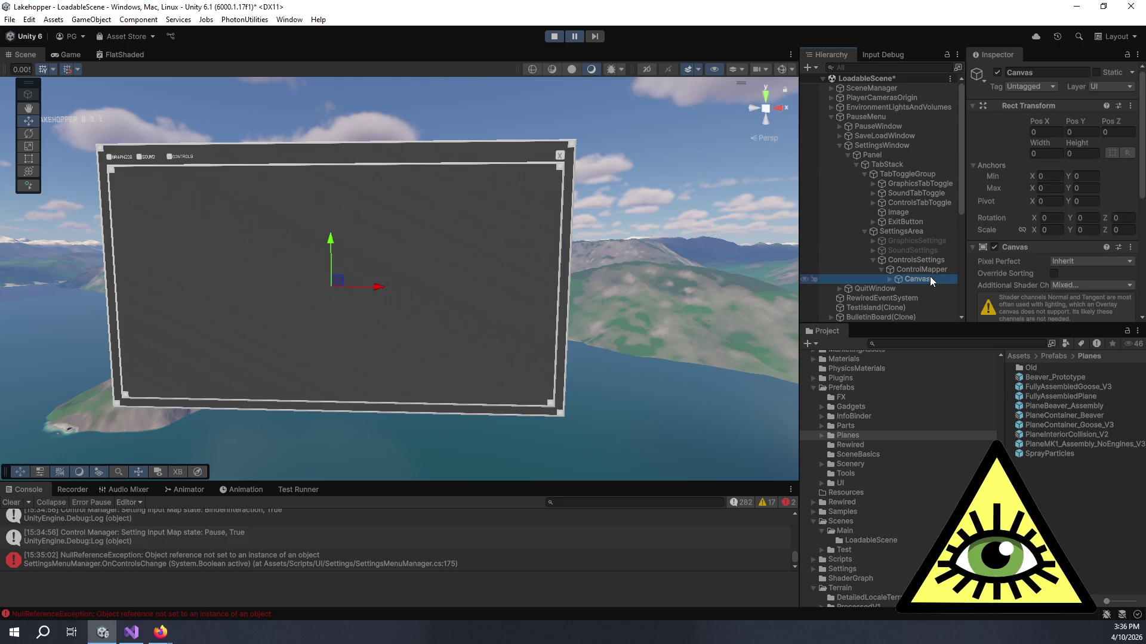
left_click(1058, 152)
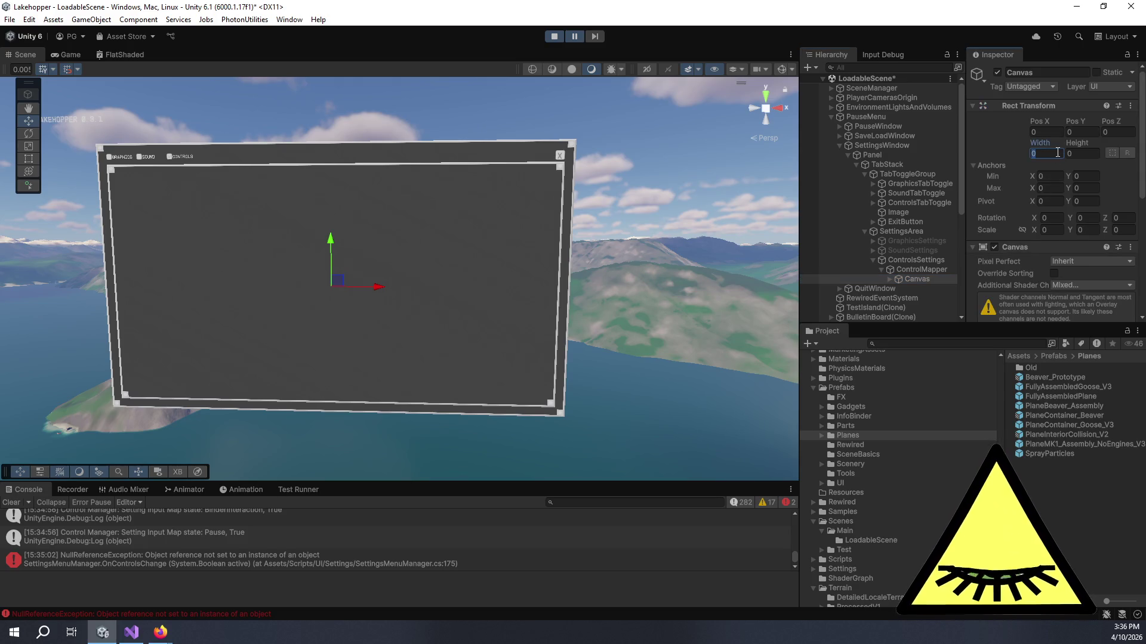
type("300")
key("Tab")
type("300")
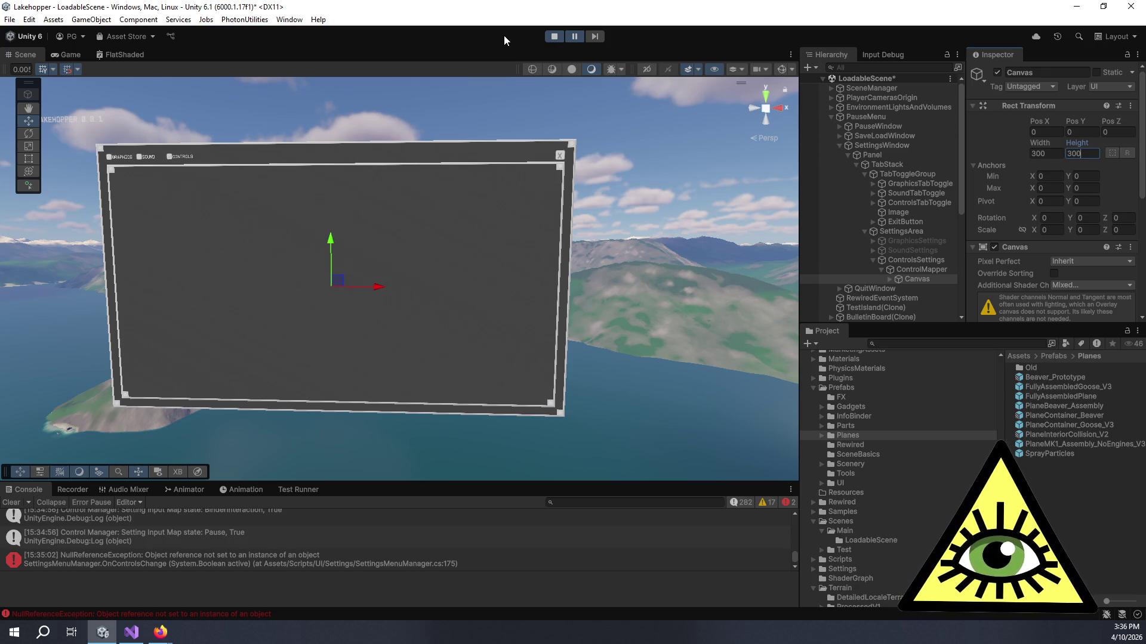
left_click(1058, 229)
type("1")
key("Tab")
type("1")
key("Tab")
type("1")
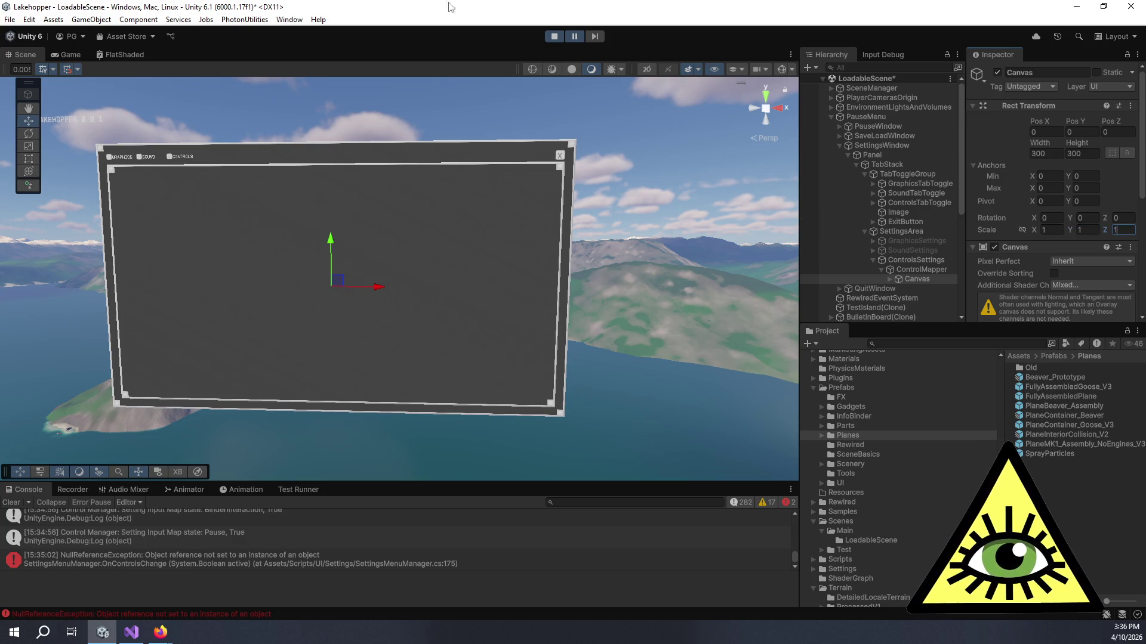
left_click(575, 41)
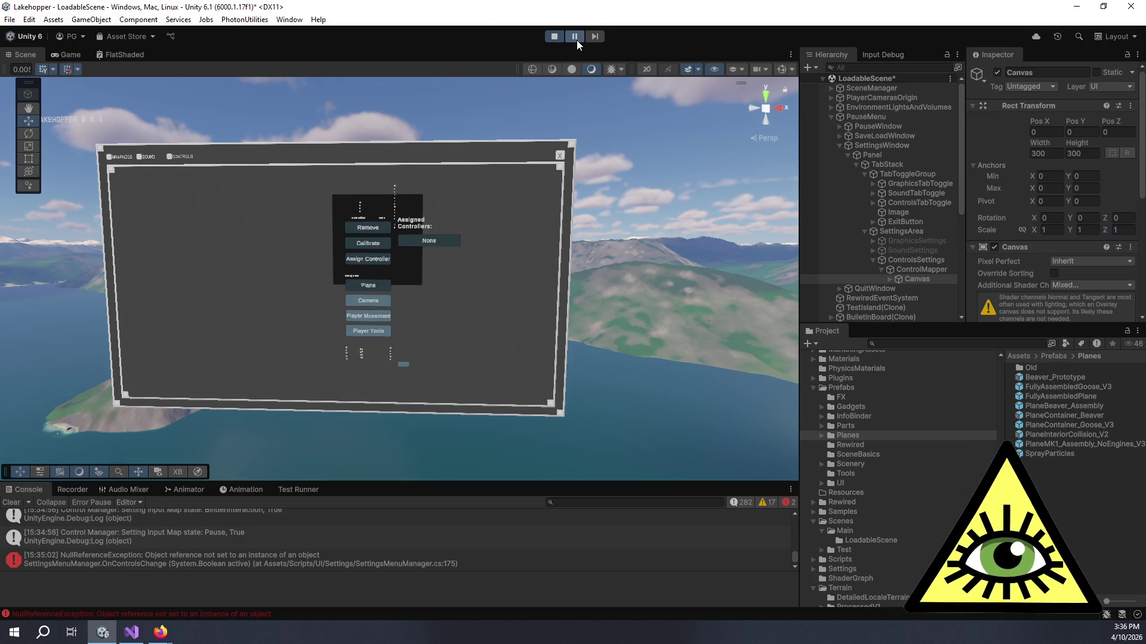
Enlarge the Canvas to 700 by 700 and resume play
left_click(1058, 154)
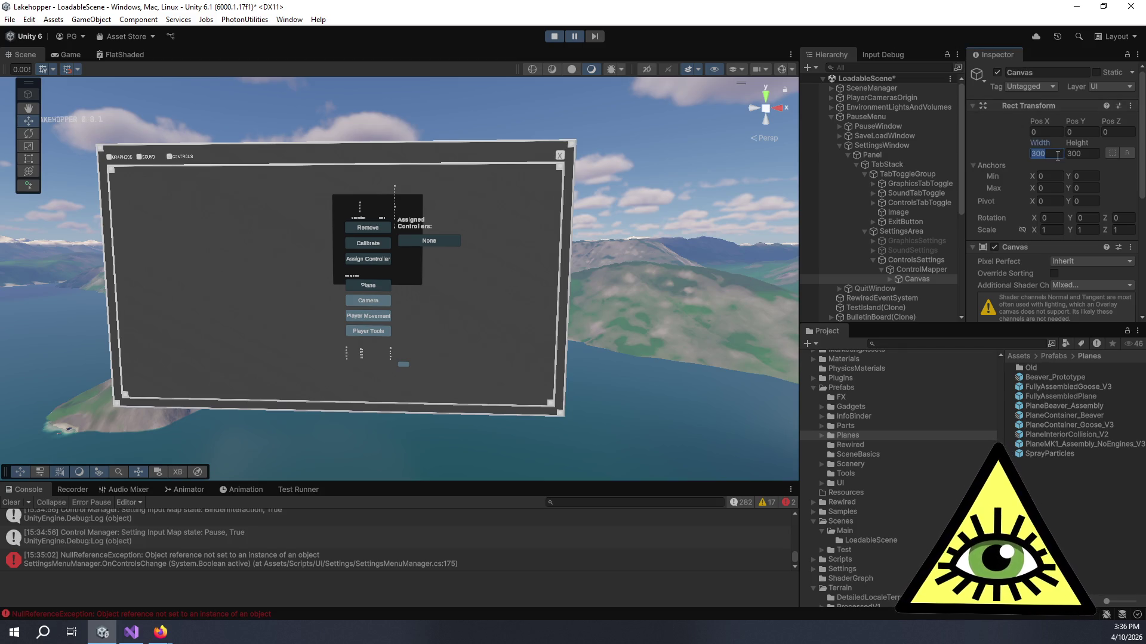
type("700")
key("Tab")
type("700")
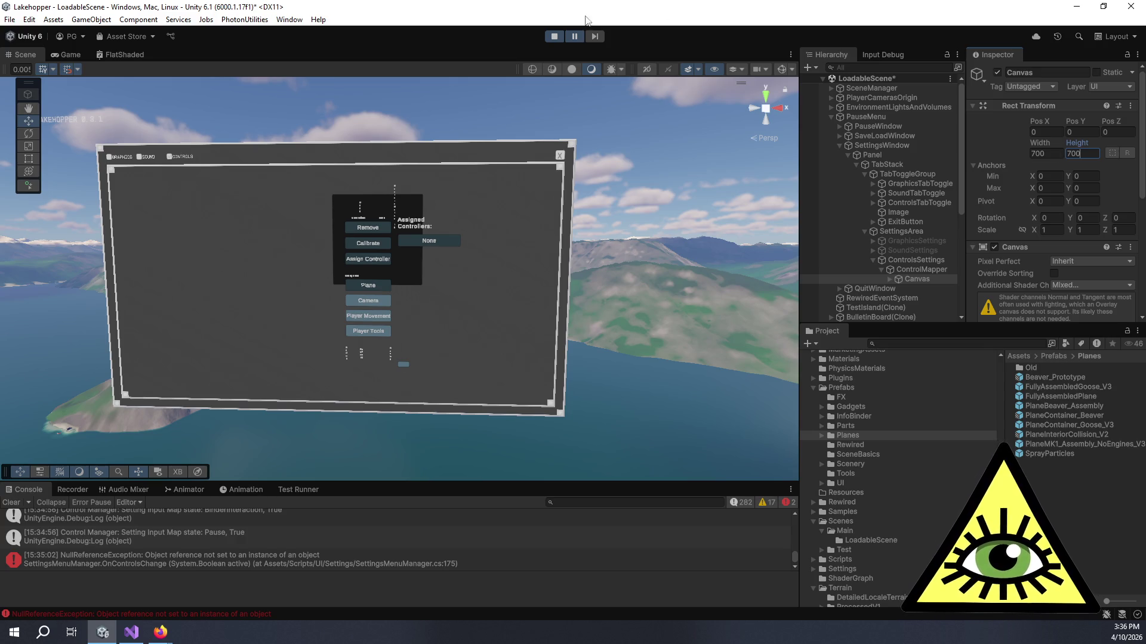
left_click(575, 38)
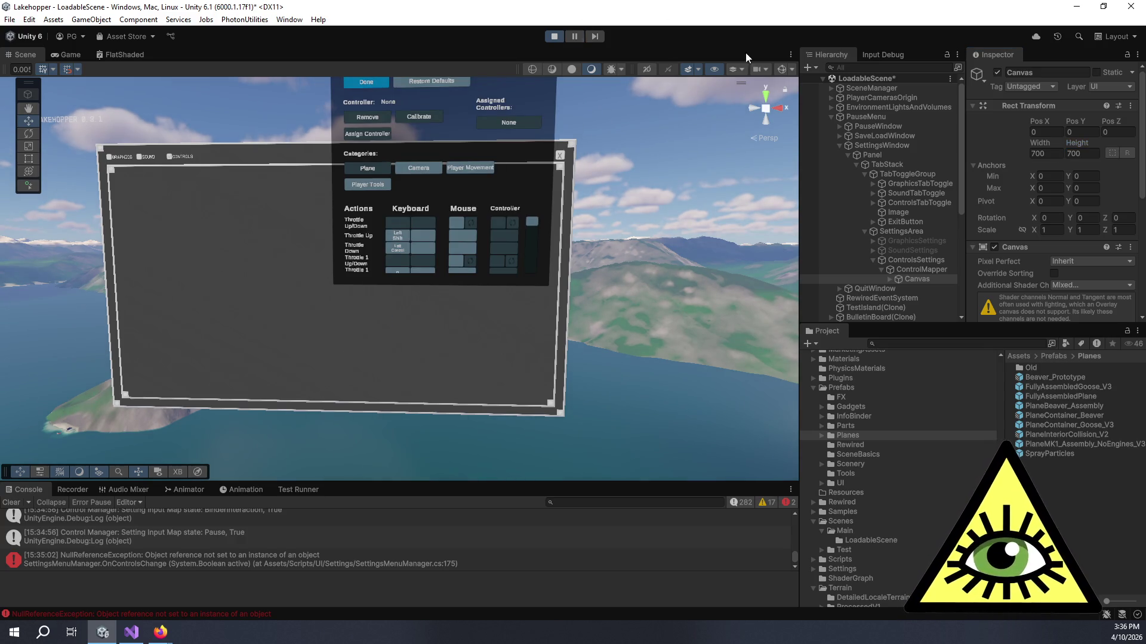
Pull the Scene view back to see the enlarged controls menu and select ControlMapper
left_click_drag(596, 111, 690, 225)
scroll(1098, 170, "down", 5)
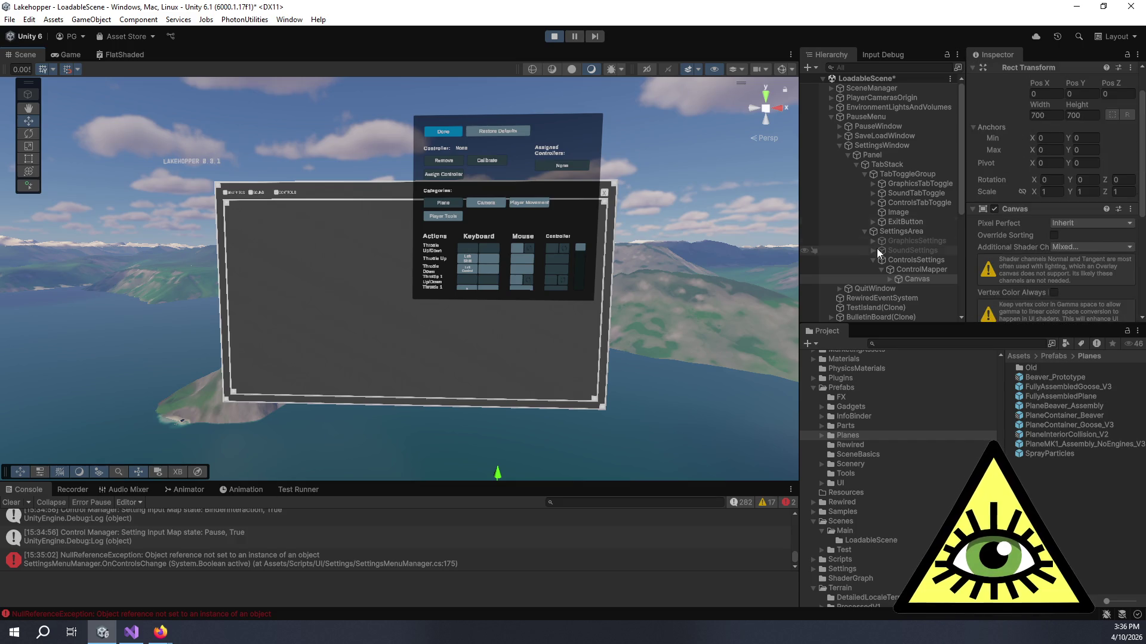
left_click(910, 270)
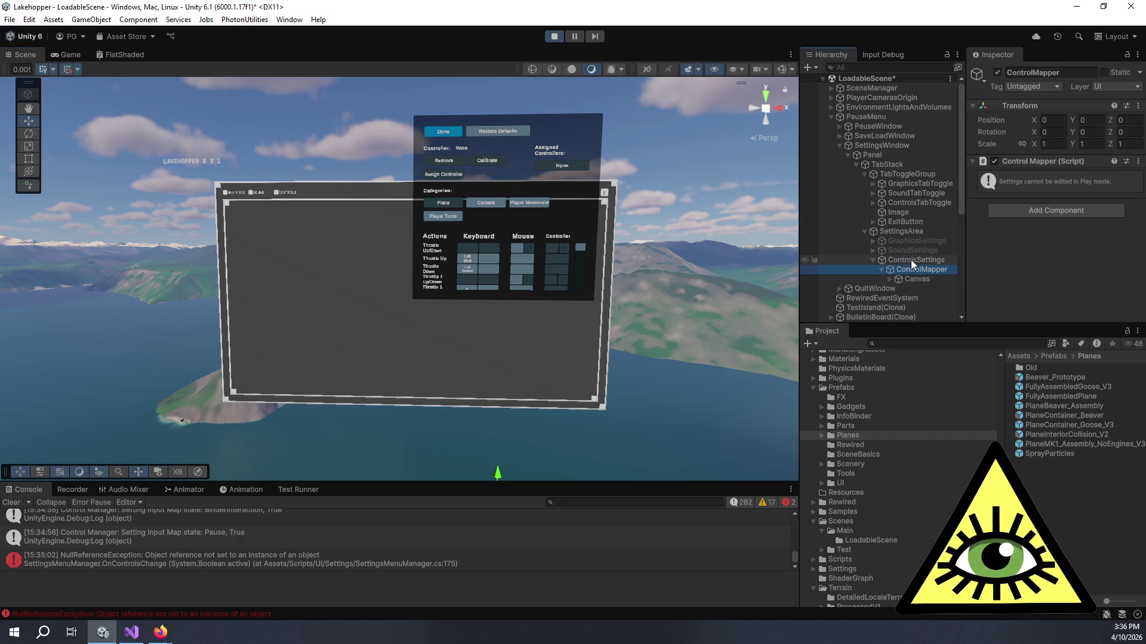
left_click(917, 274)
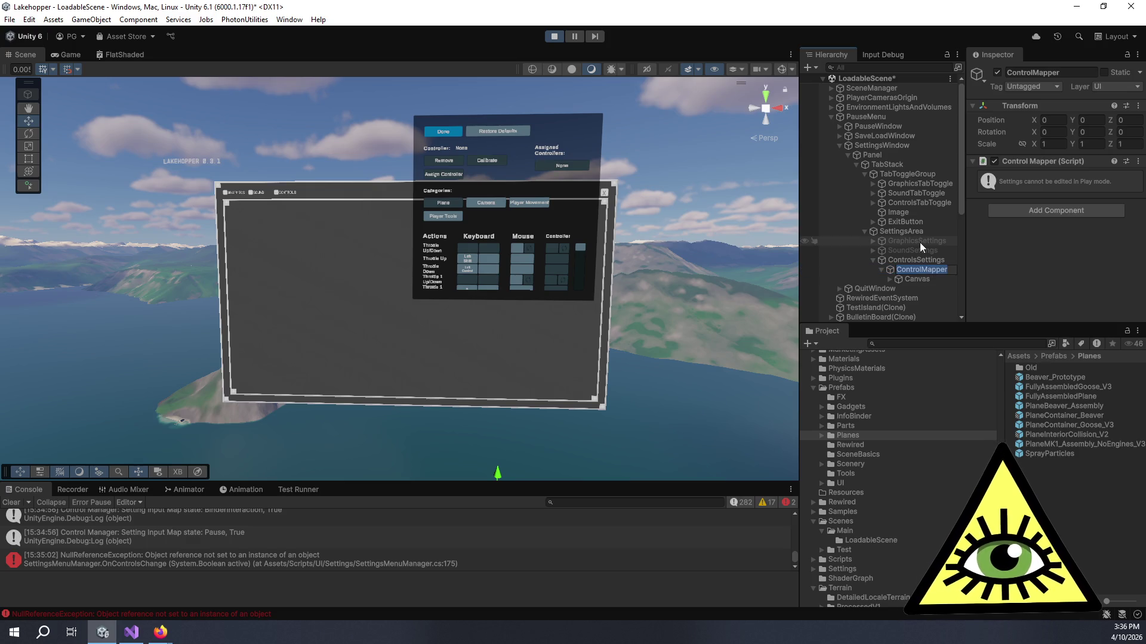
scroll(559, 253, "up", 4)
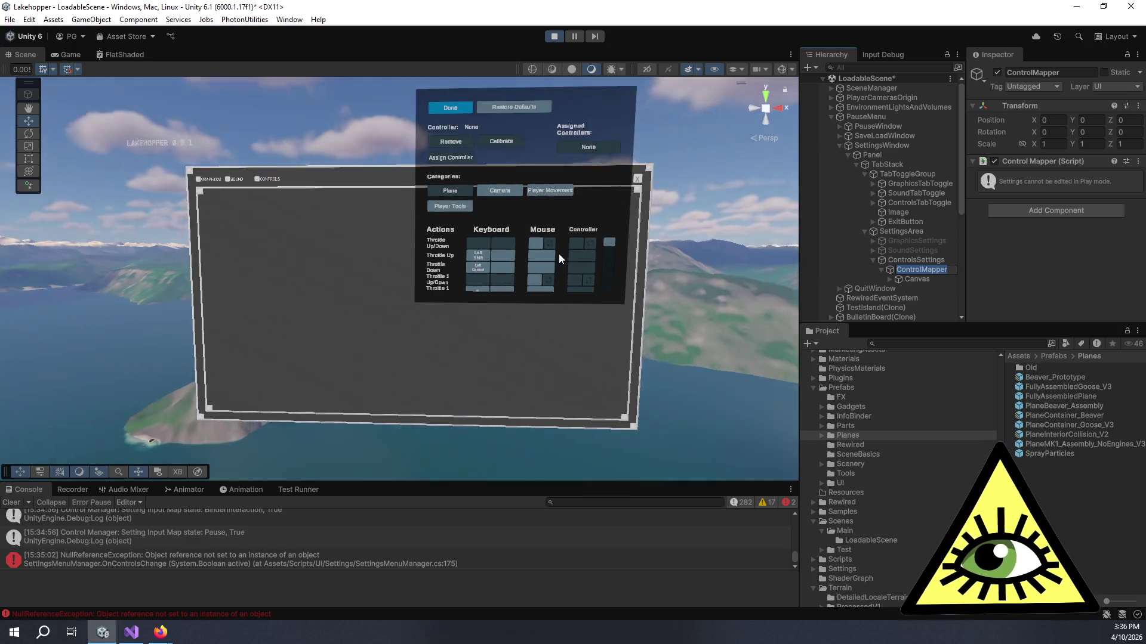
Check the ControlMapper Canvas size, then exit Play mode
left_click(905, 281)
left_click(905, 271)
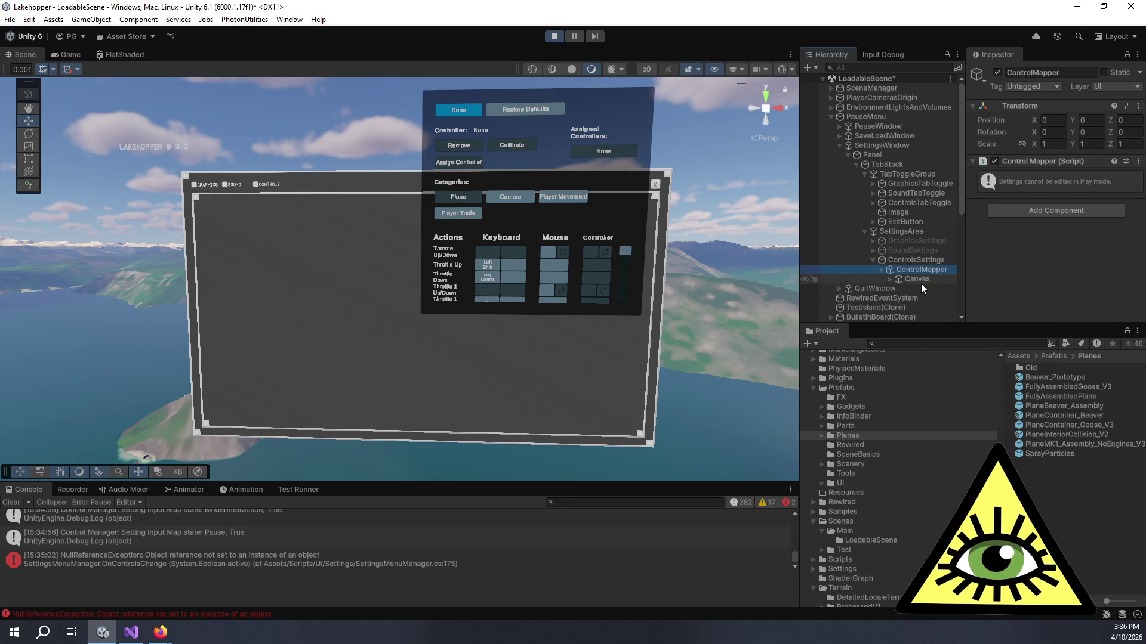
left_click(921, 281)
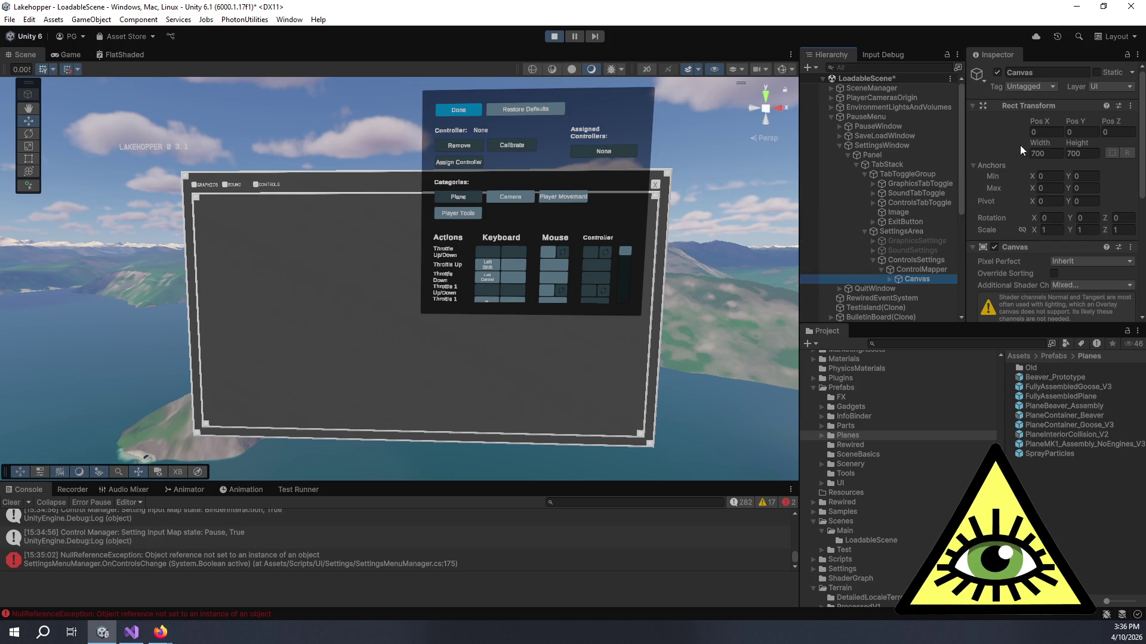
left_click(929, 270)
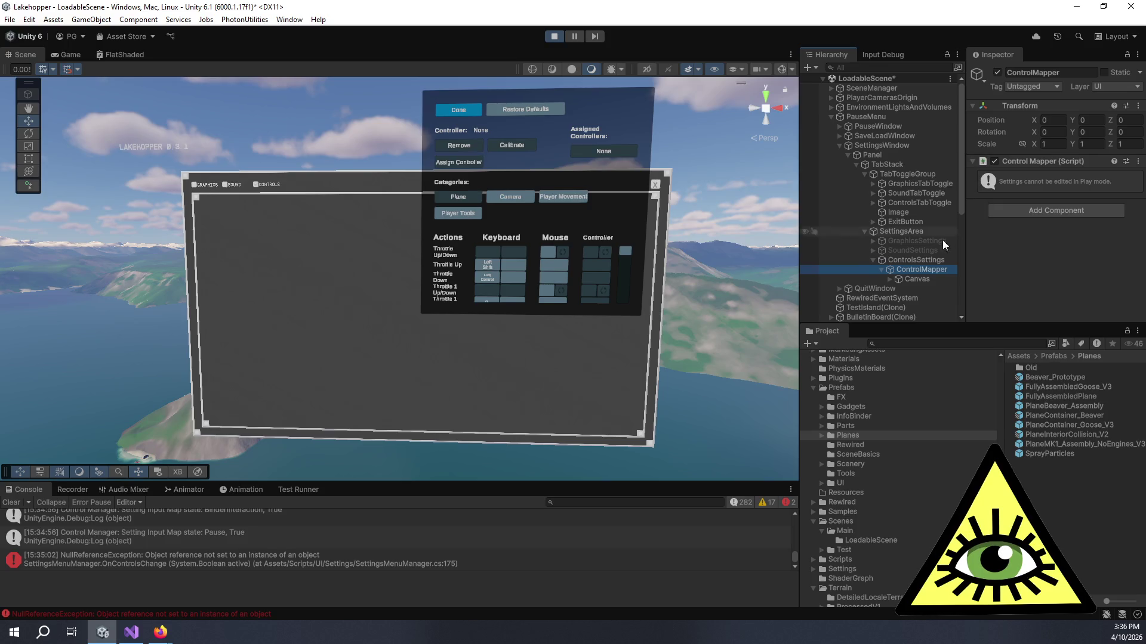
left_click(927, 277)
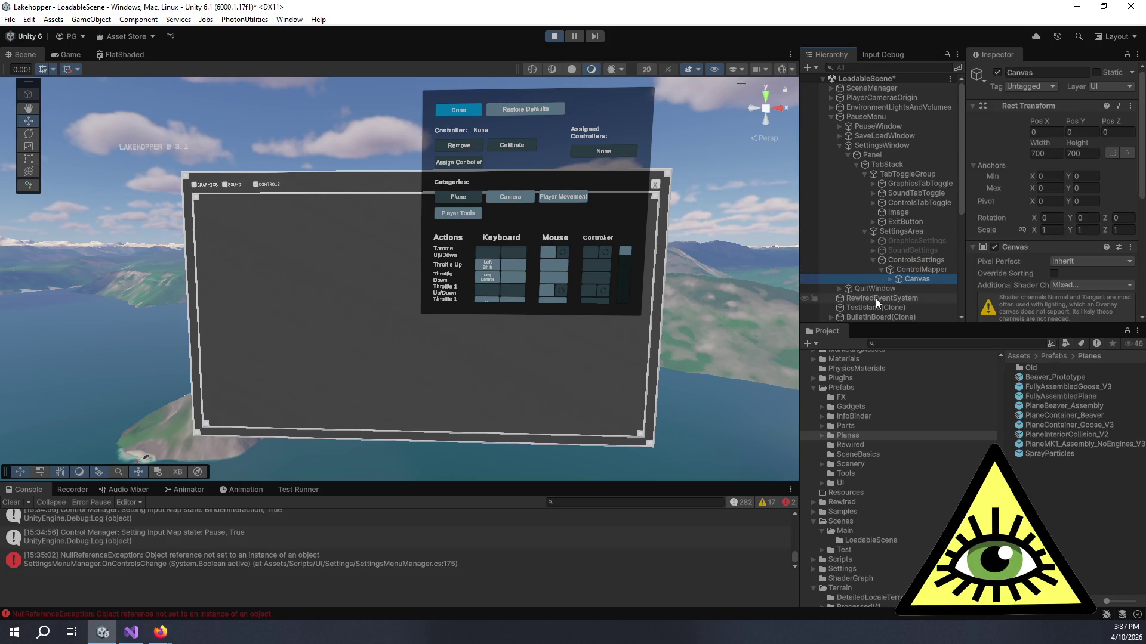
scroll(1013, 202, "down", 3)
scroll(1014, 200, "up", 3)
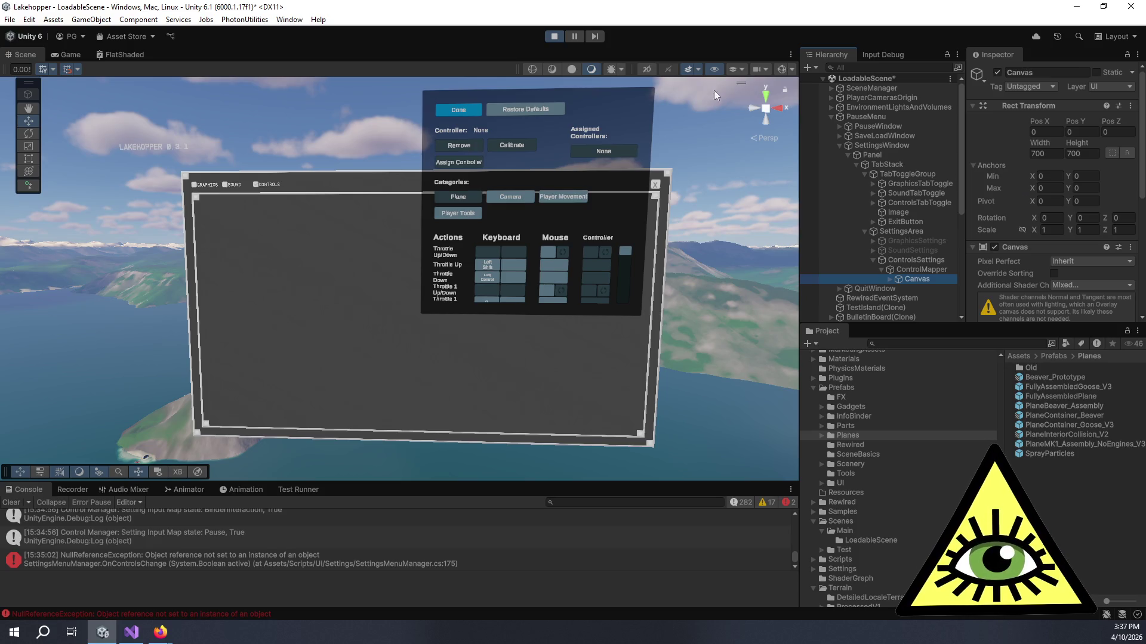
left_click(552, 36)
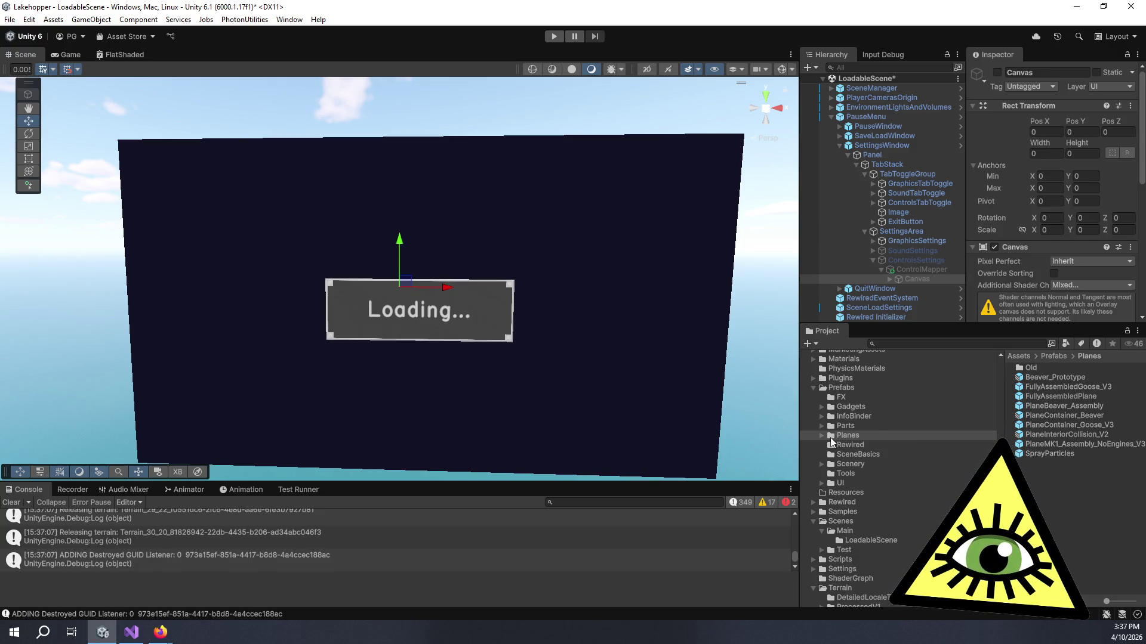
Open the SettingsWindow prefab in Prefab Mode and inspect ControlsSettings
left_click(873, 147)
left_click(1060, 107)
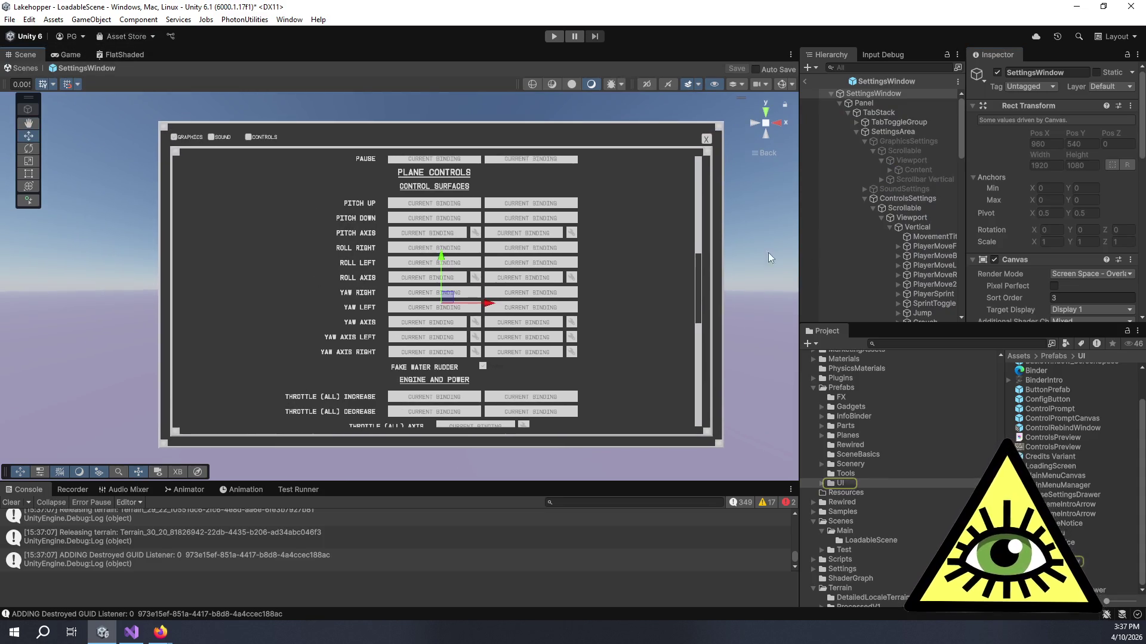
scroll(868, 183, "down", 6)
scroll(870, 183, "up", 6)
left_click(889, 169)
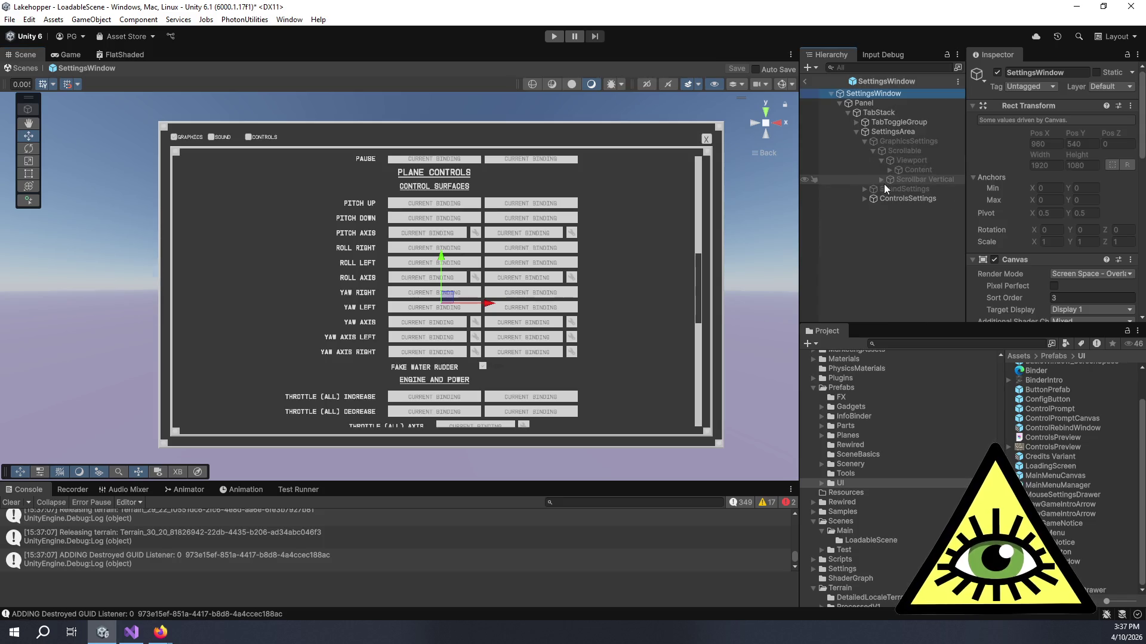
left_click(889, 200)
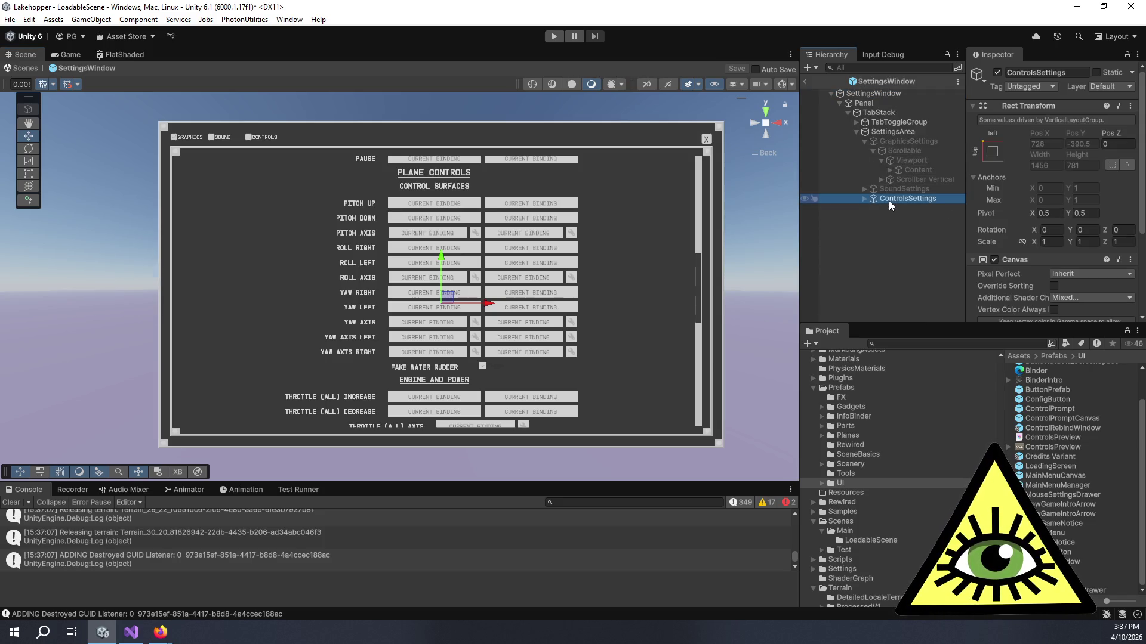
Expand TabToggleGroup, inspect ControlsTabToggle, then review SettingsWindow's Settings Menu Manager references
left_click(864, 142)
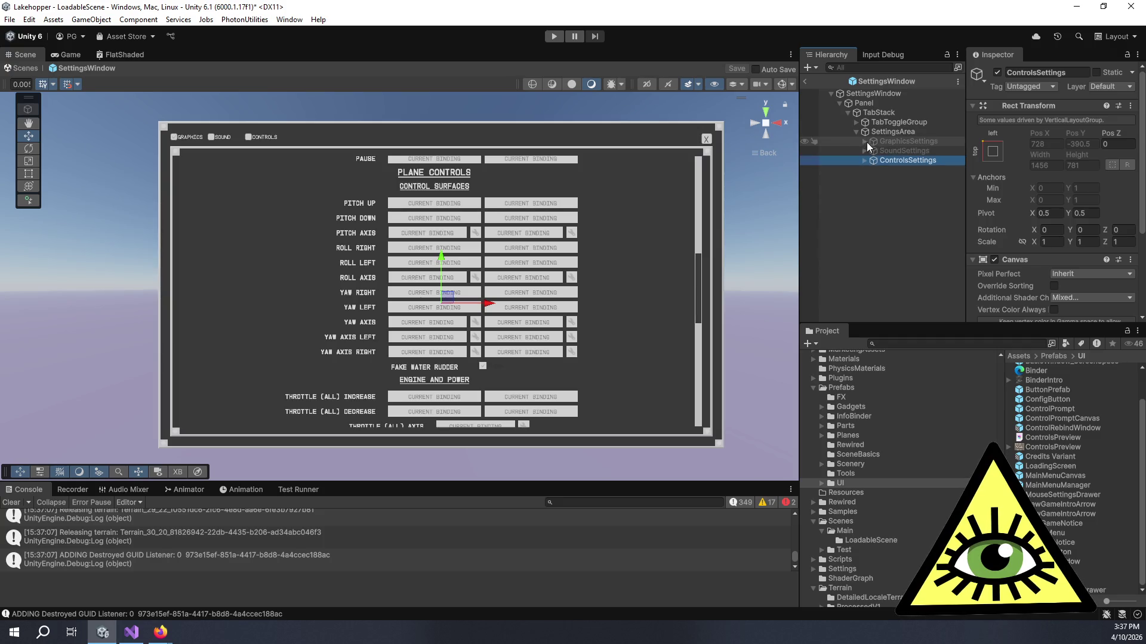
left_click(857, 123)
left_click(897, 150)
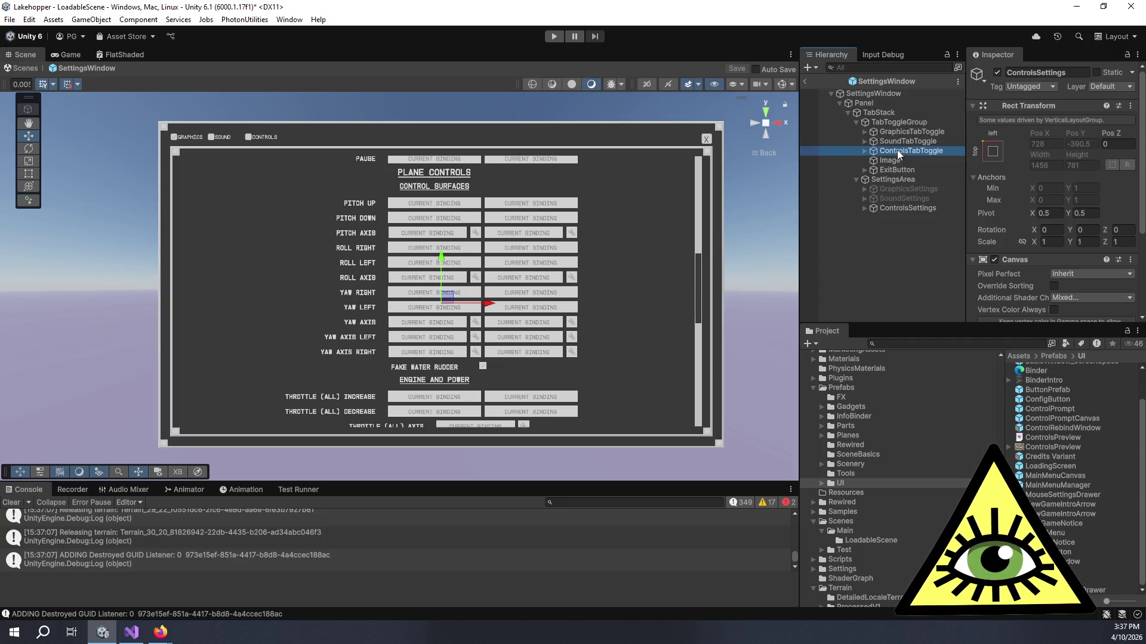
scroll(1012, 220, "down", 10)
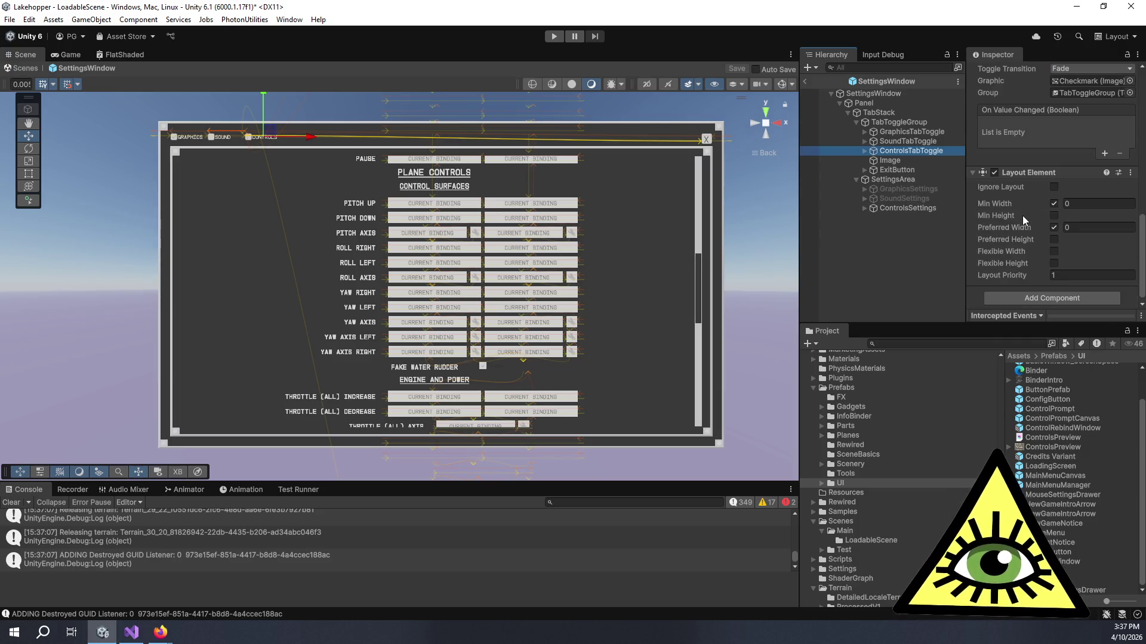
left_click(873, 93)
scroll(1015, 149, "down", 10)
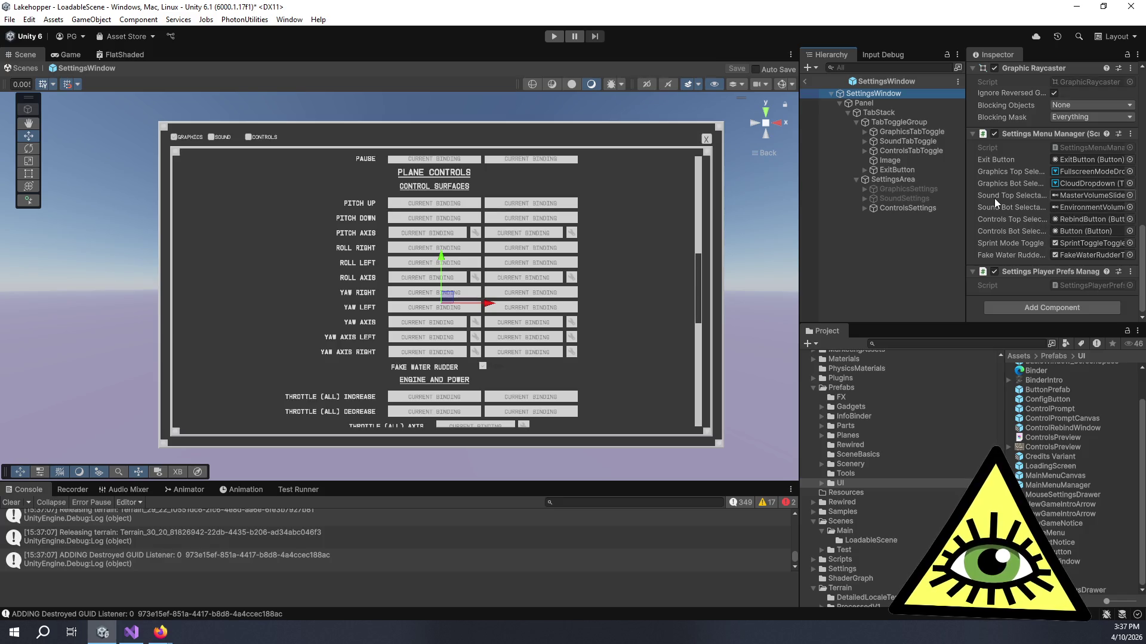
Inspect the TabToggleGroup, TabStack padding, Panel image and SettingsArea layout components
left_click(889, 121)
left_click(930, 113)
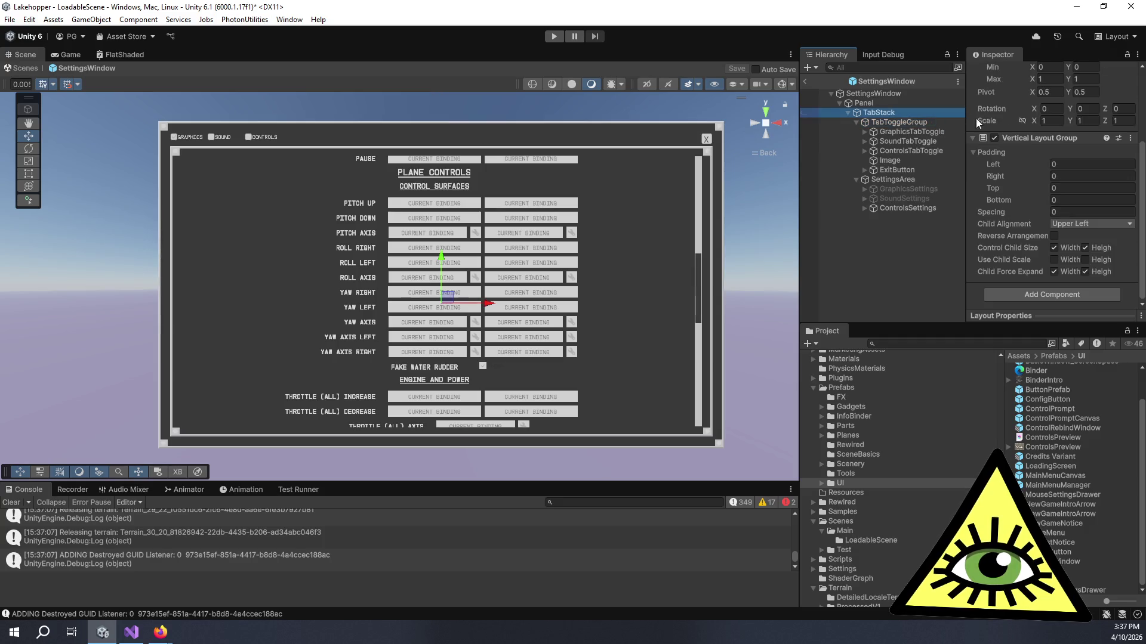
left_click(874, 102)
scroll(1023, 166, "down", 3)
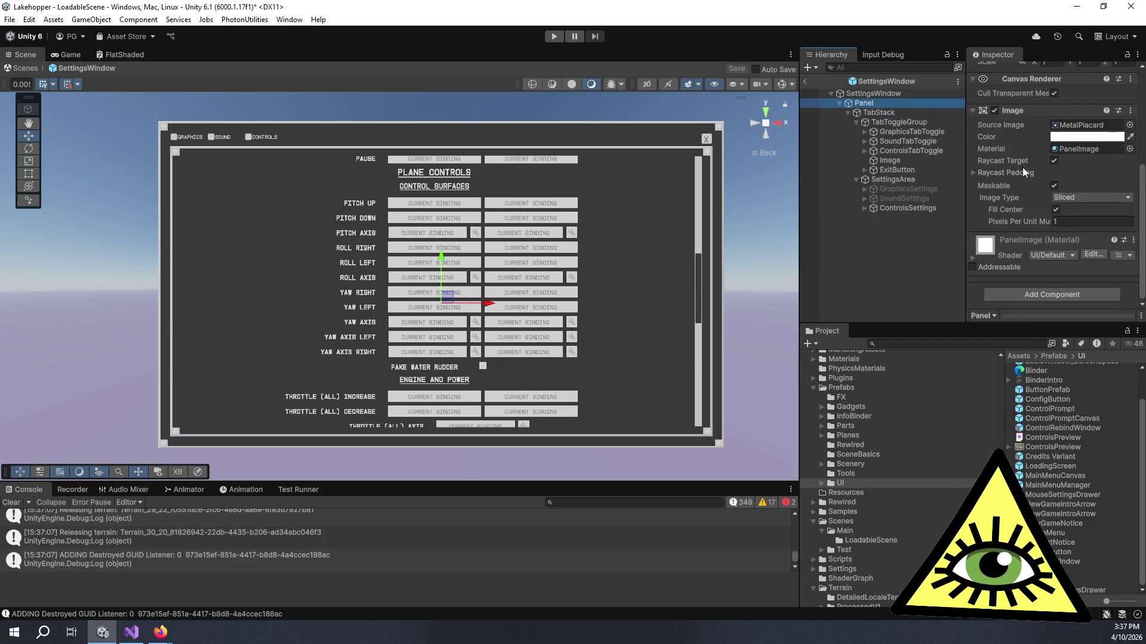
left_click(890, 122)
scroll(1014, 186, "down", 4)
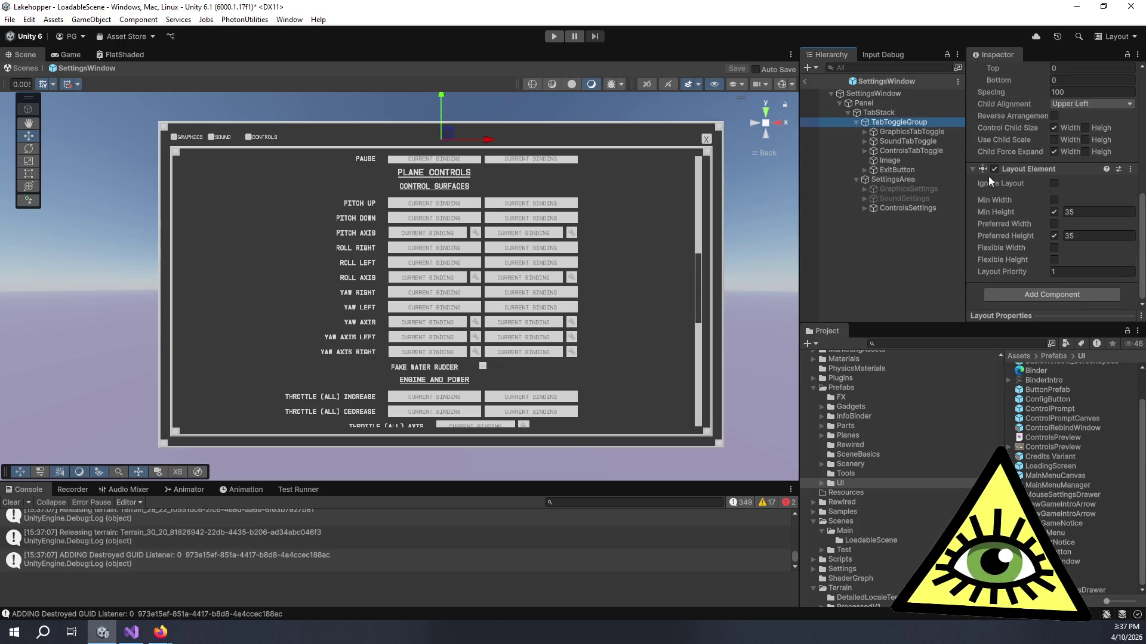
left_click(904, 180)
scroll(1023, 203, "up", 5)
Review SettingsWindow's canvas setup, GraphicsTabToggle's toggle and TabToggleGroup's horizontal layout
left_click(868, 95)
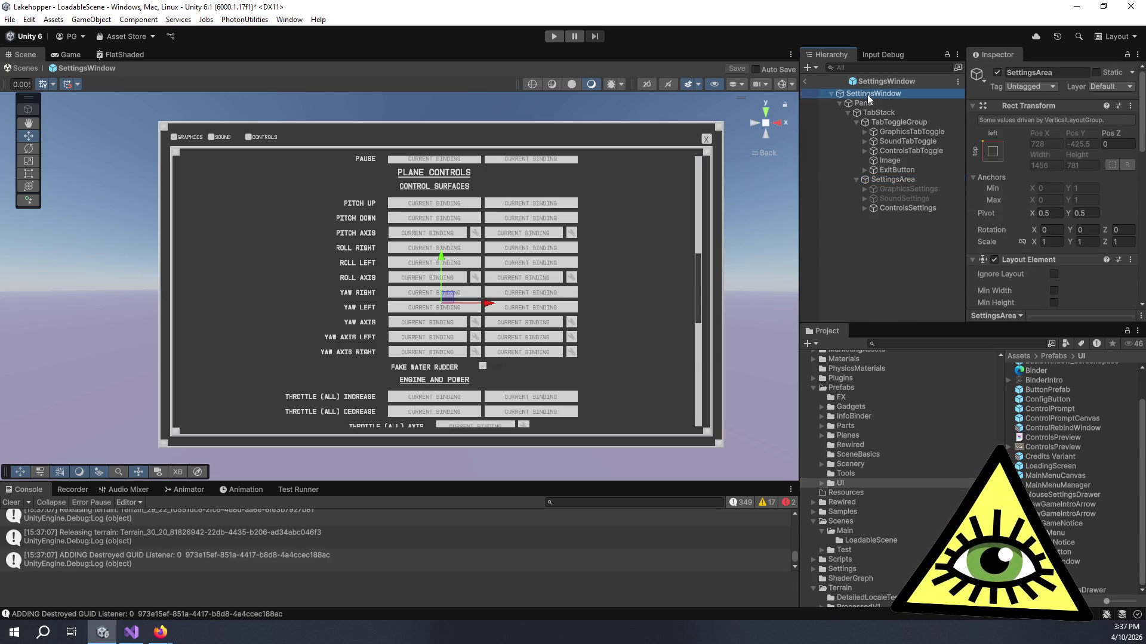
scroll(1003, 173, "down", 3)
left_click(902, 132)
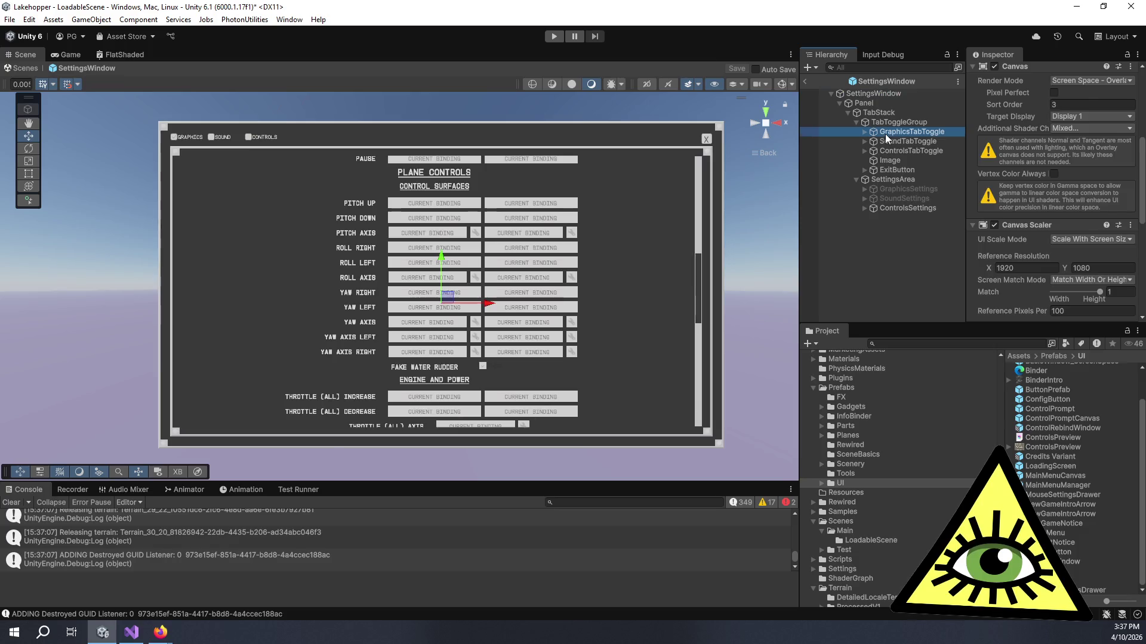
scroll(1014, 155, "down", 3)
scroll(1018, 162, "up", 3)
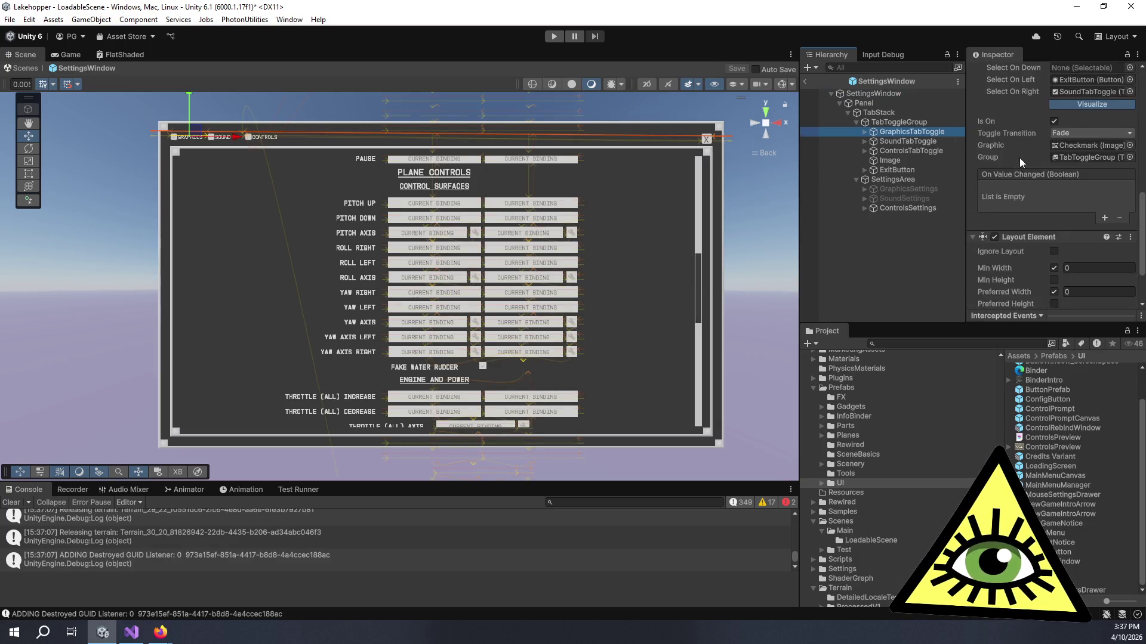
left_click(899, 121)
scroll(999, 163, "down", 3)
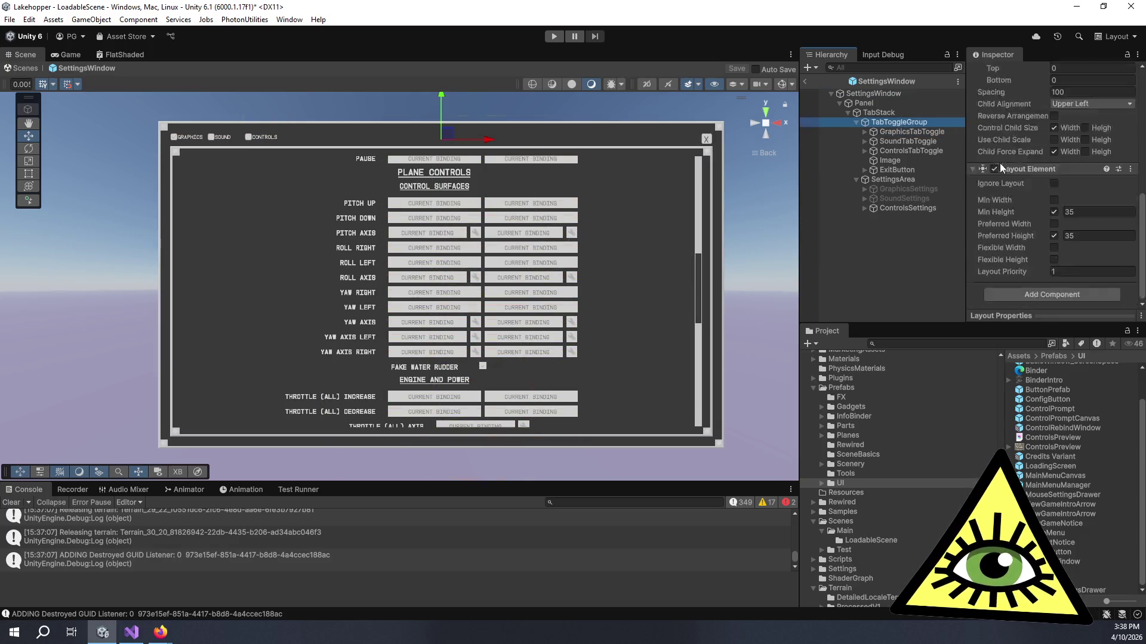
scroll(1009, 163, "up", 2)
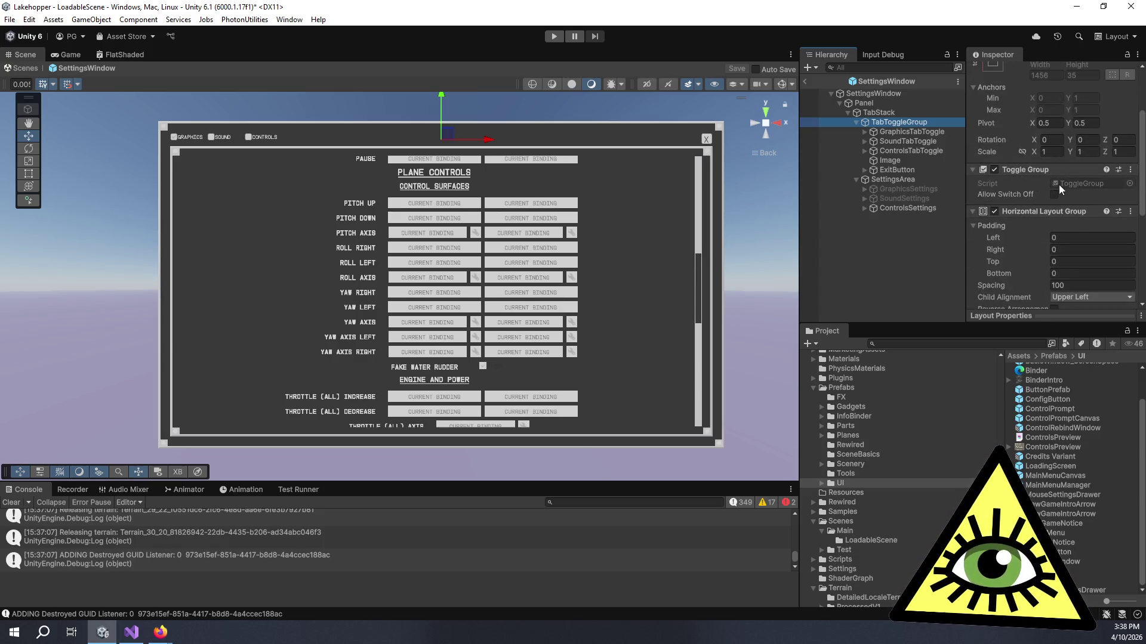
scroll(1007, 202, "down", 8)
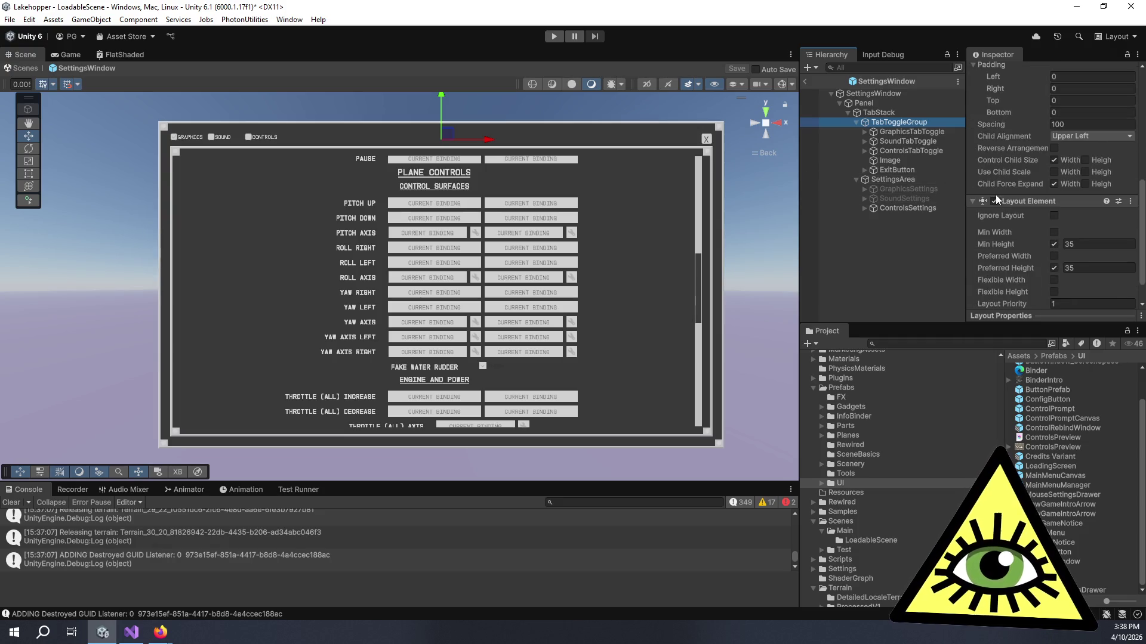
scroll(994, 194, "down", 1)
left_click(887, 92)
scroll(1050, 154, "down", 12)
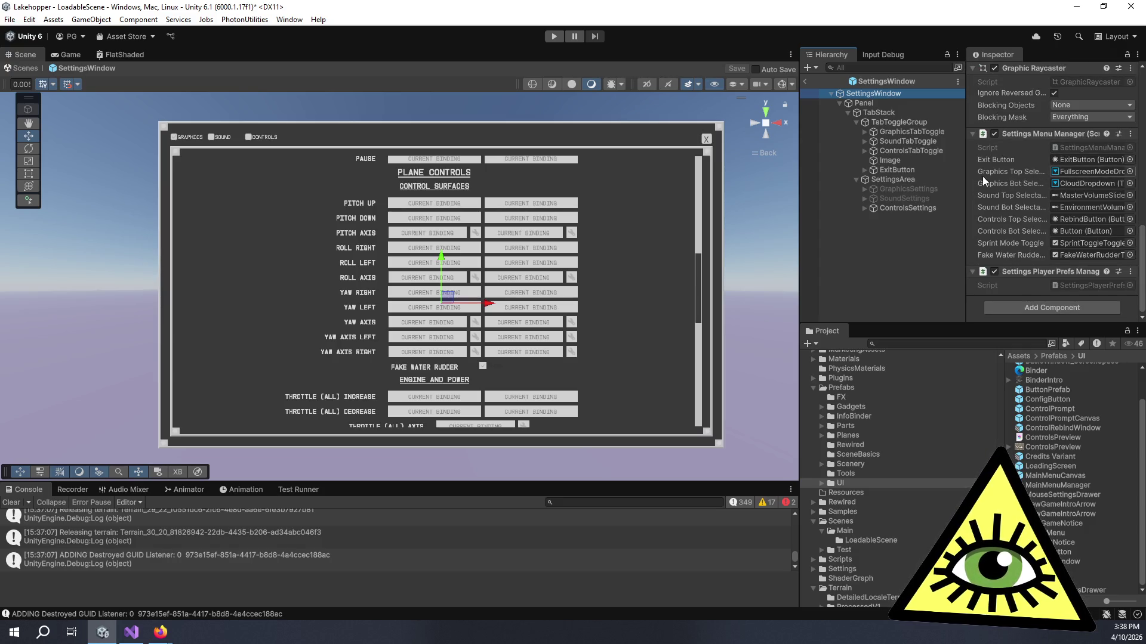
Widen the Hierarchy and Inspector panes and locate the SettingsMenuManager script
left_click_drag(799, 251, 649, 245)
mouse_move(910, 231)
left_mouse_down()
mouse_move(825, 231)
mouse_move(869, 231)
mouse_move(858, 231)
left_mouse_up()
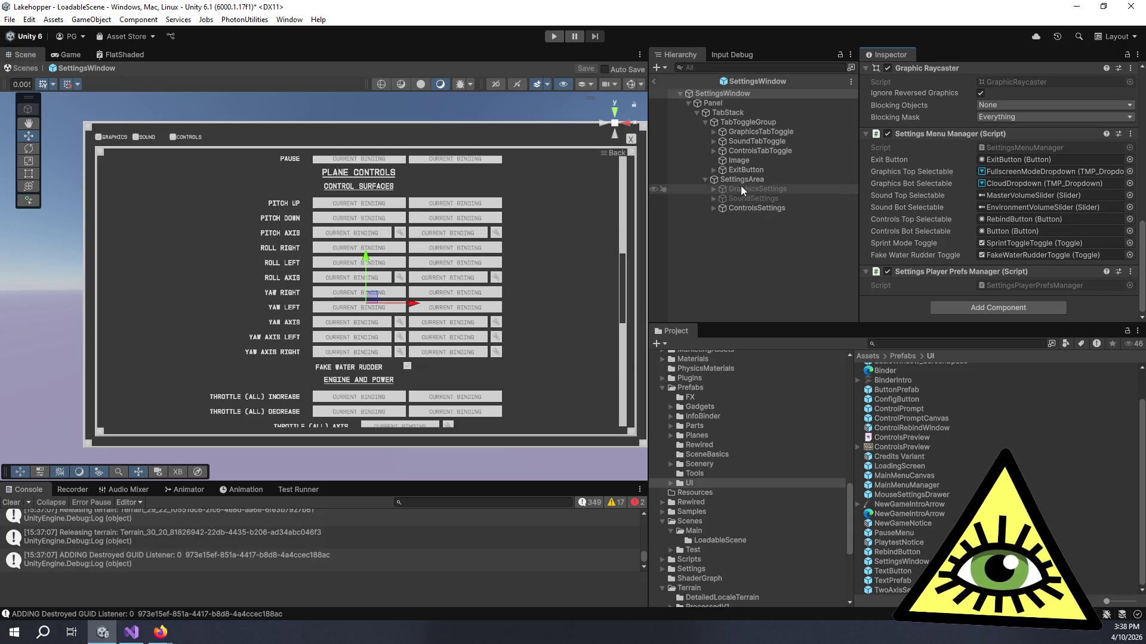
left_click(740, 180)
scroll(913, 197, "down", 1)
left_click(775, 209)
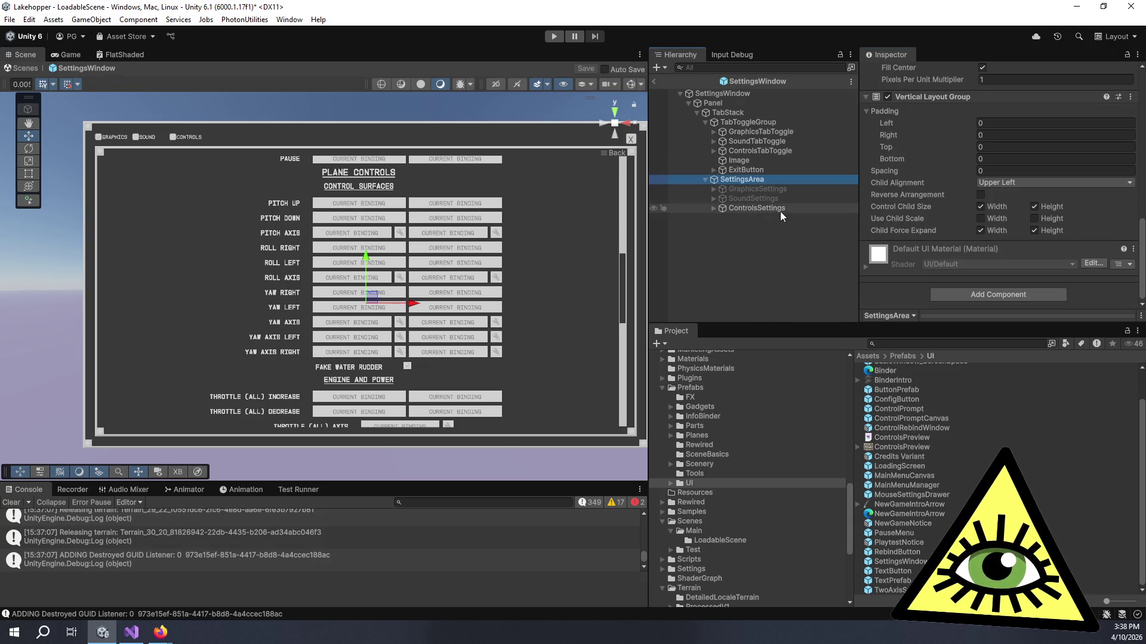
left_click(725, 94)
scroll(979, 179, "down", 5)
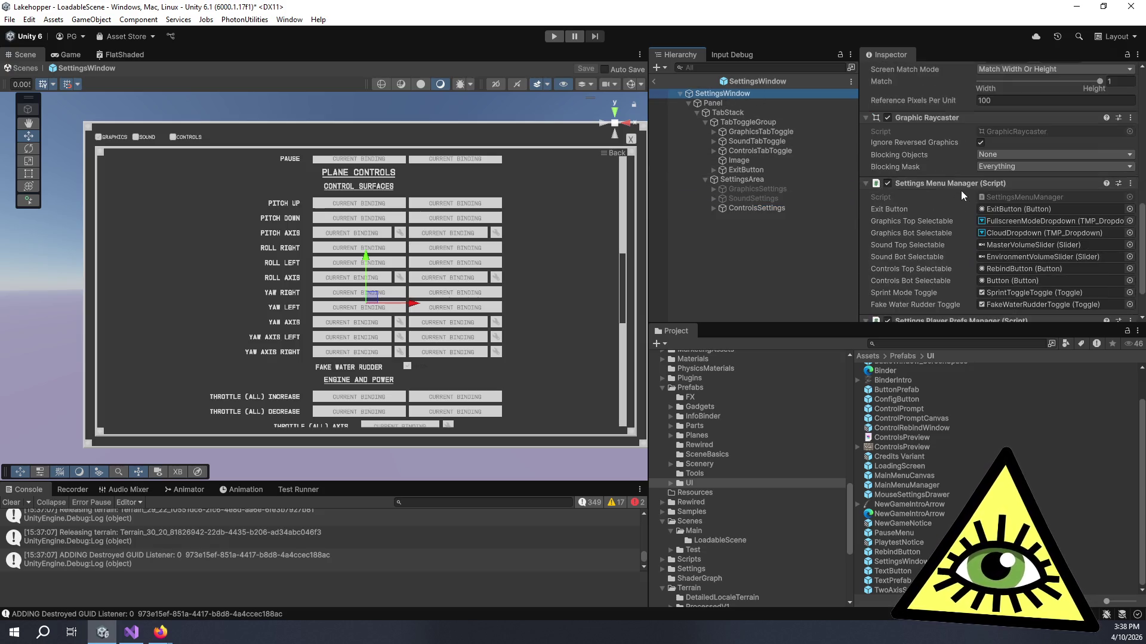
left_click(1018, 197)
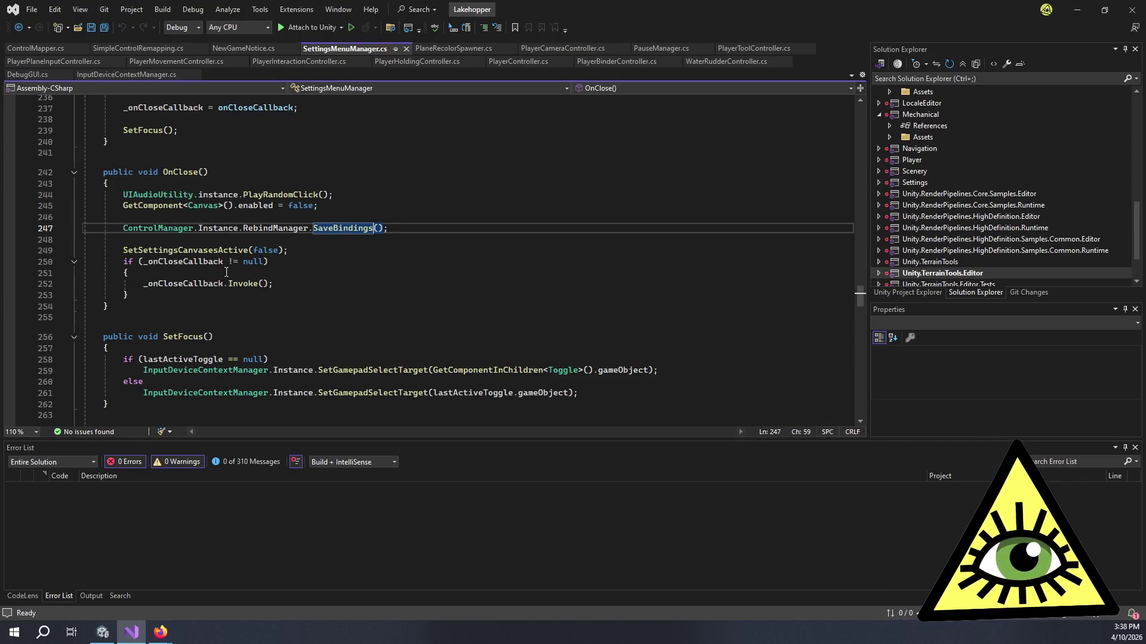
Select the SetSettingsCanvasesActive call in OnClose and scroll through SettingsMenuManager.cs
left_click(353, 263)
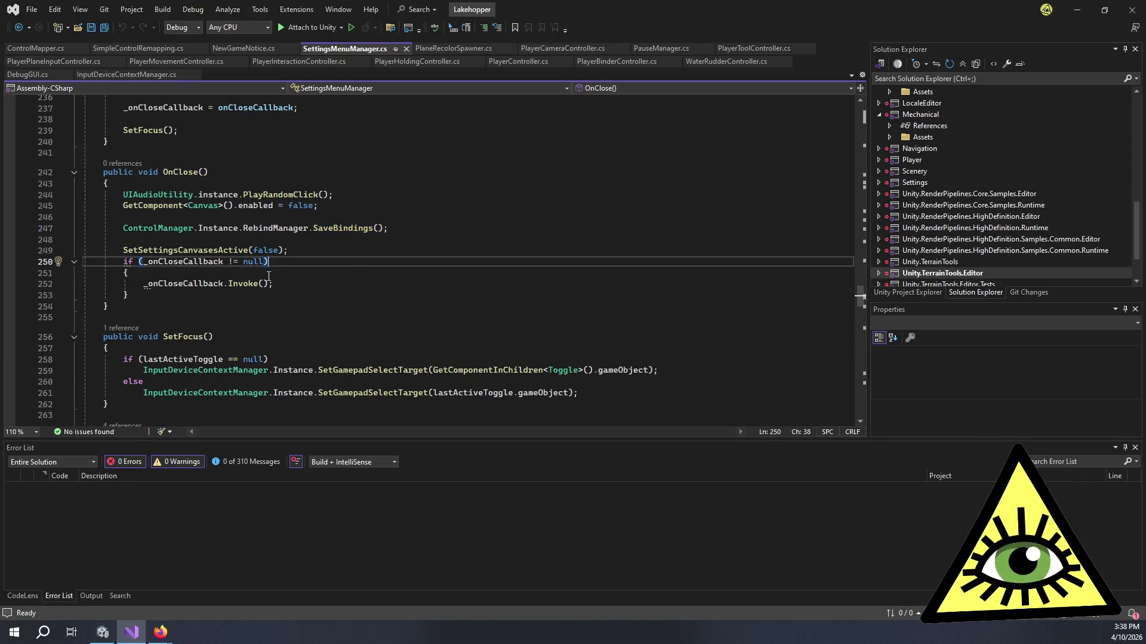
double_click(150, 250)
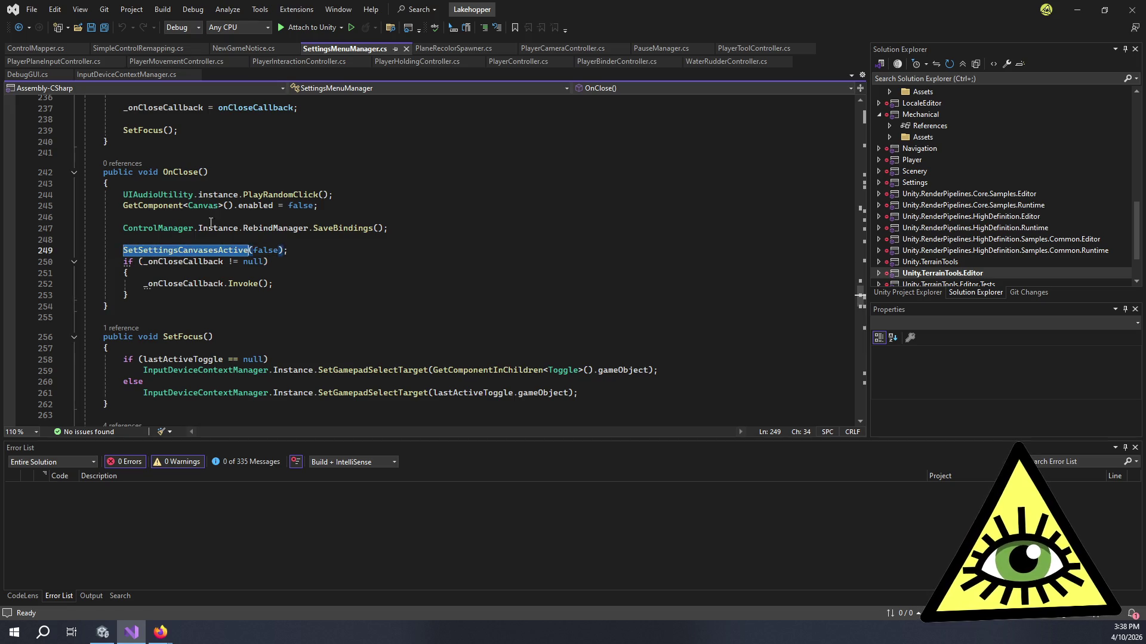
scroll(429, 274, "down", 2)
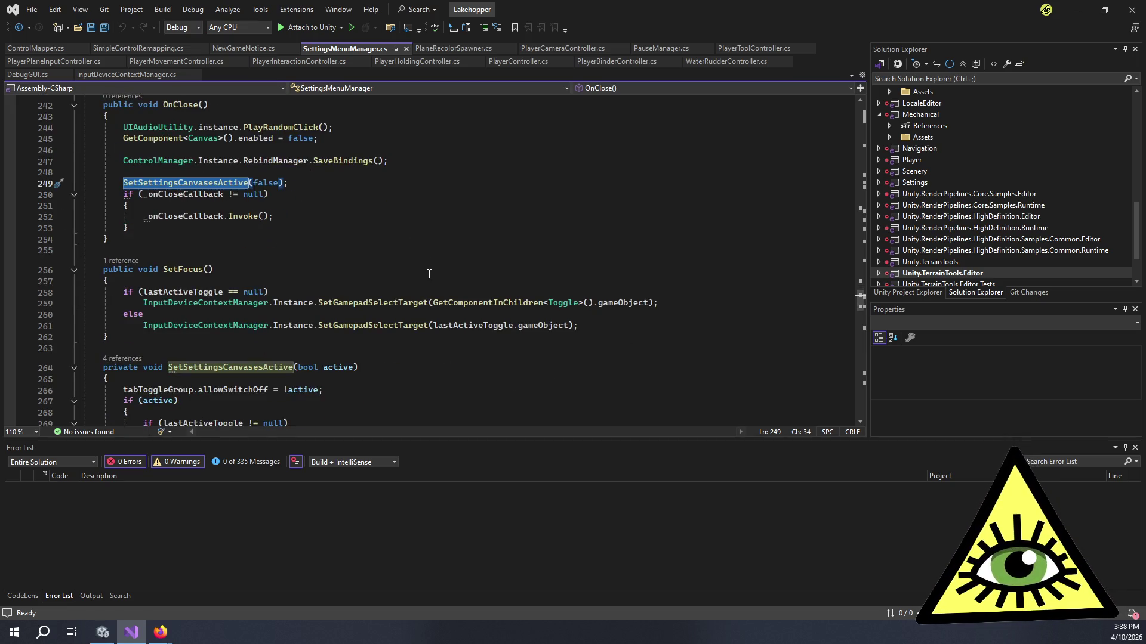
scroll(429, 274, "down", 5)
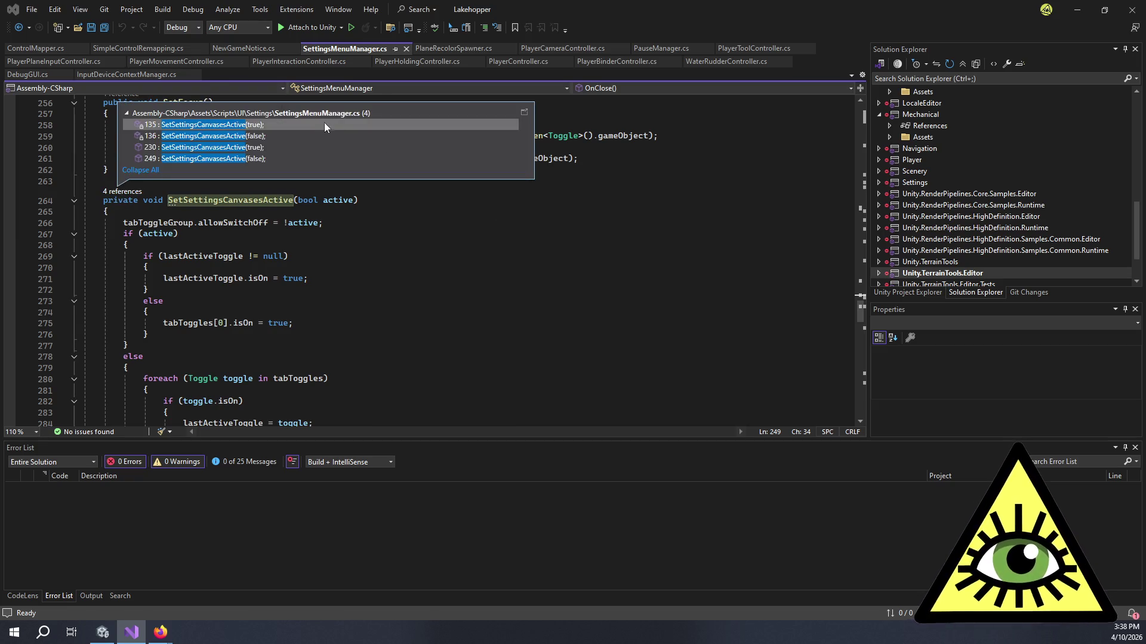
left_click(399, 267)
scroll(382, 257, "down", 9)
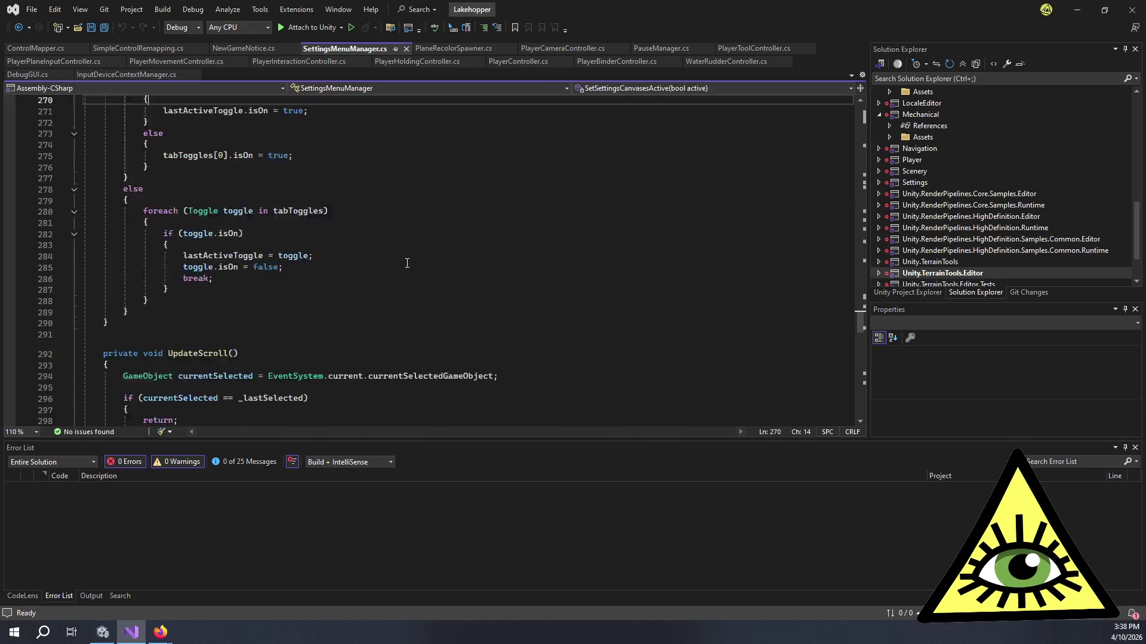
scroll(371, 245, "down", 20)
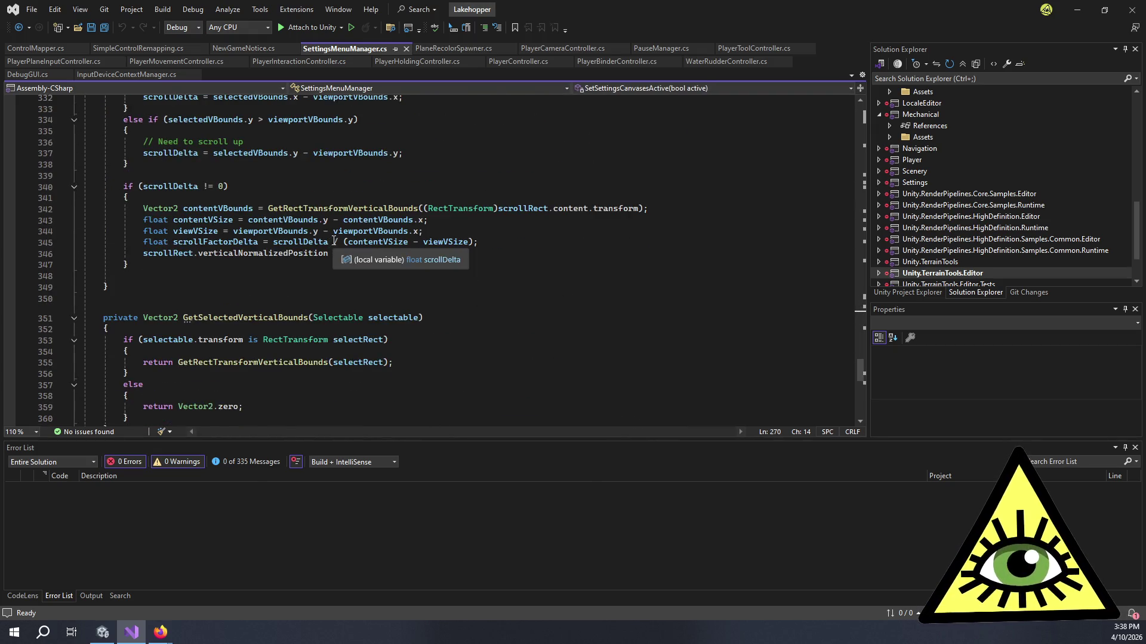
scroll(276, 224, "down", 6)
scroll(305, 199, "up", 20)
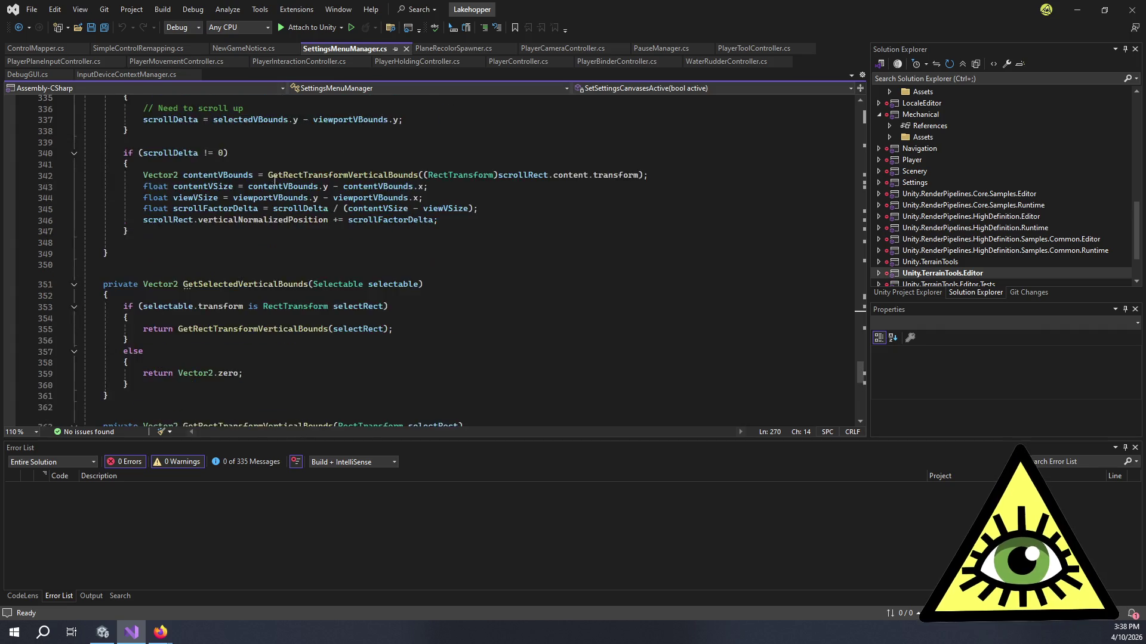
scroll(305, 199, "up", 20)
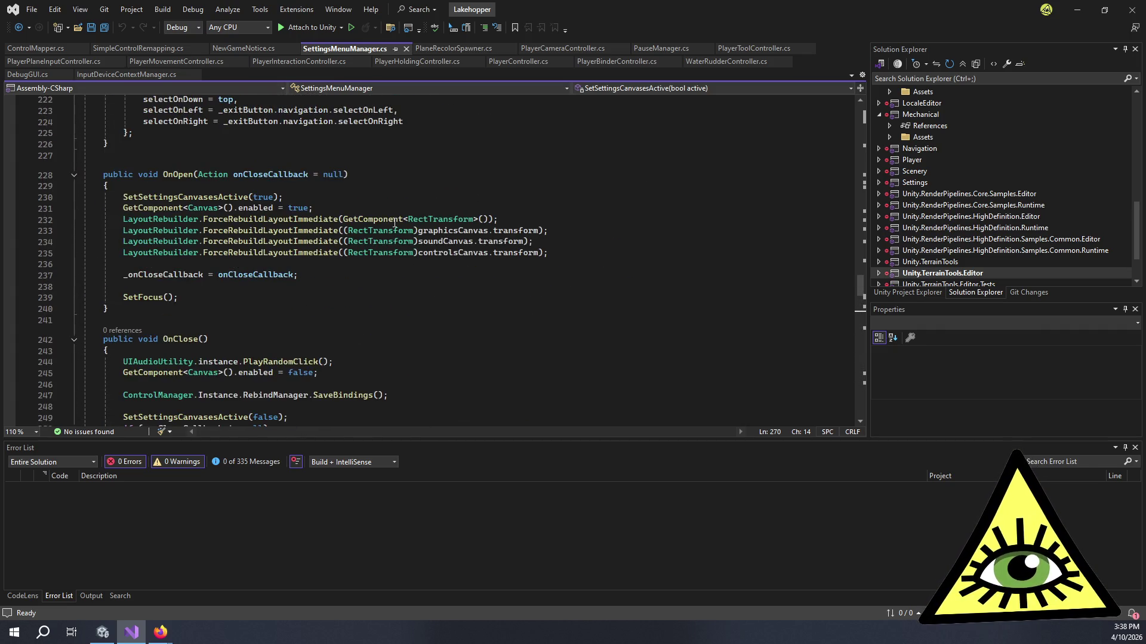
scroll(368, 229, "up", 9)
scroll(364, 253, "down", 7)
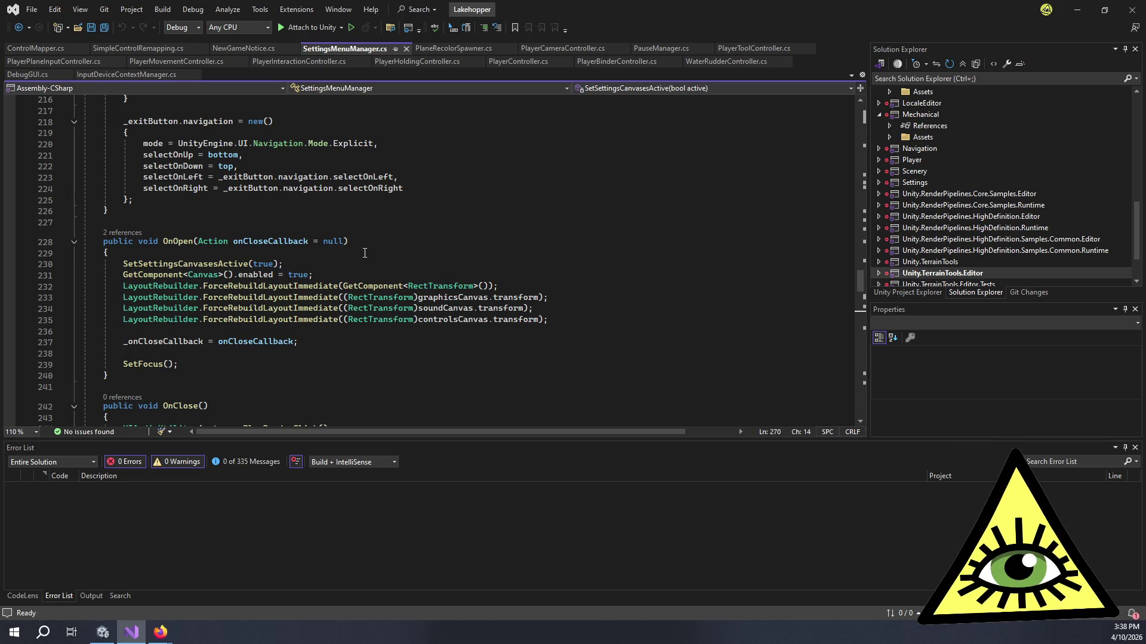
scroll(365, 253, "up", 14)
scroll(365, 253, "up", 13)
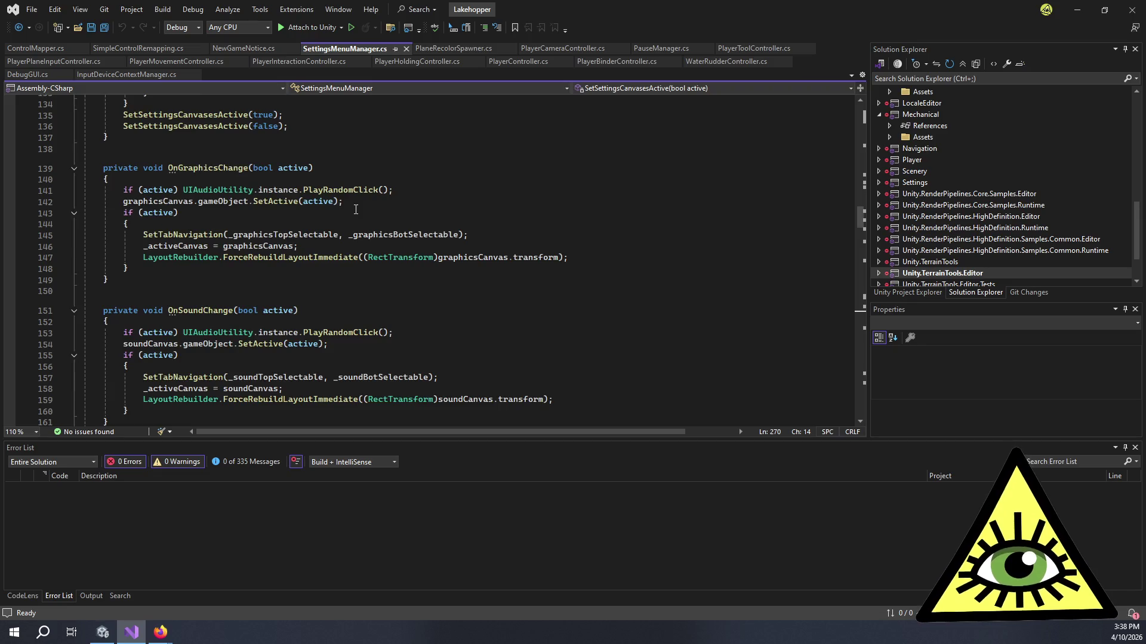
scroll(355, 210, "up", 1)
Follow OnGraphicsChange's '2 references' CodeLens to its line 119 listener call in RegisterToggles
left_click(124, 193)
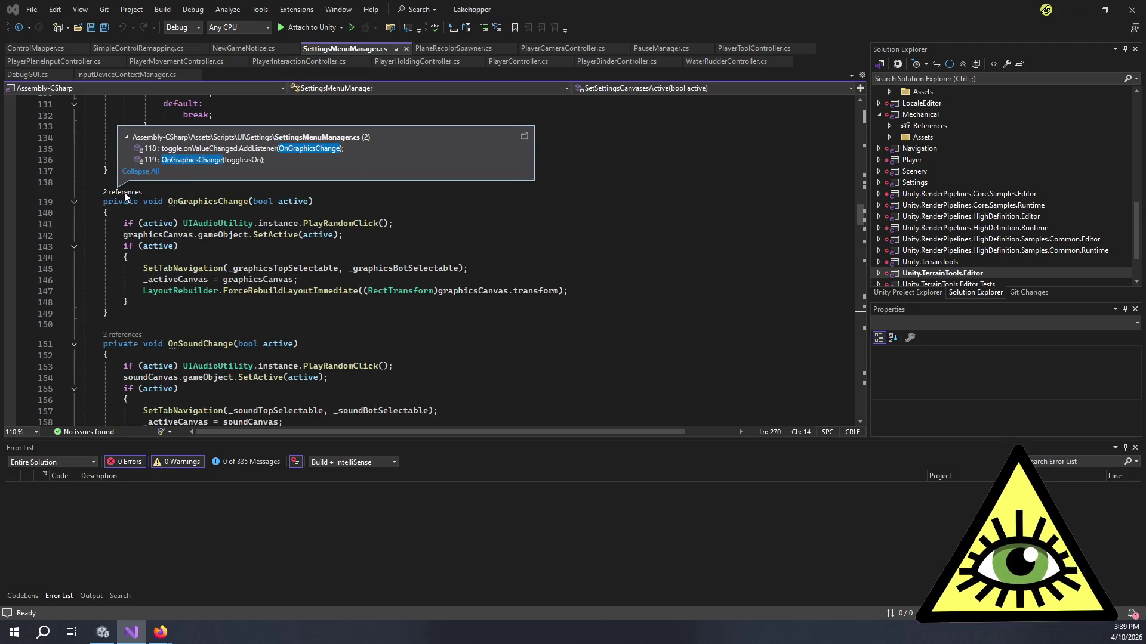
double_click(267, 164)
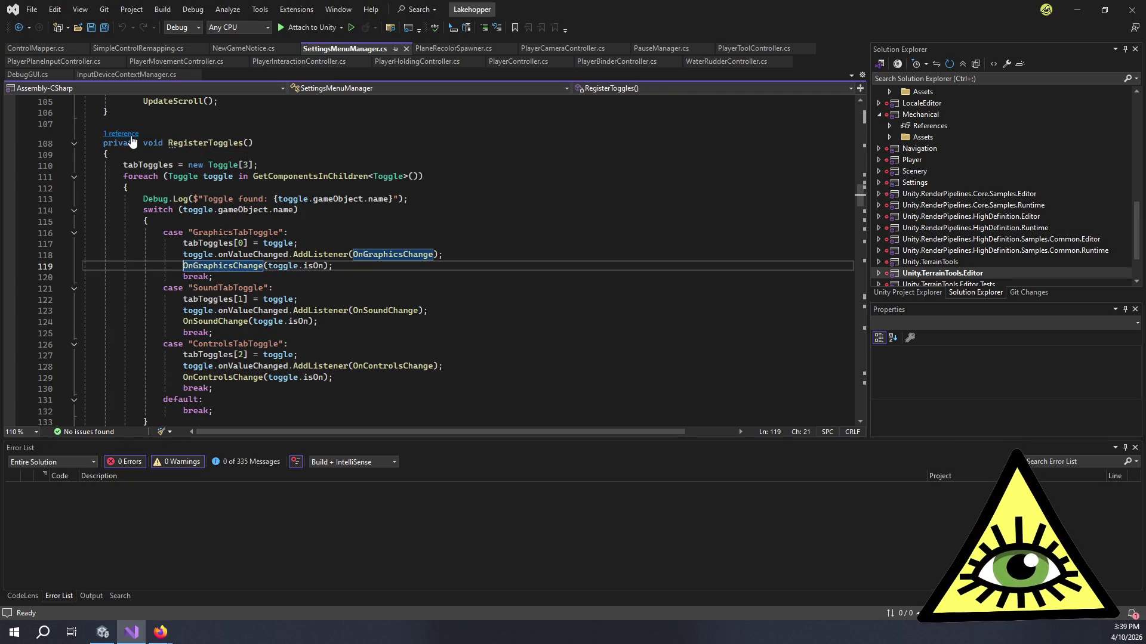
mouse_move(169, 177)
left_mouse_down()
mouse_move(421, 177)
mouse_move(388, 177)
left_mouse_up()
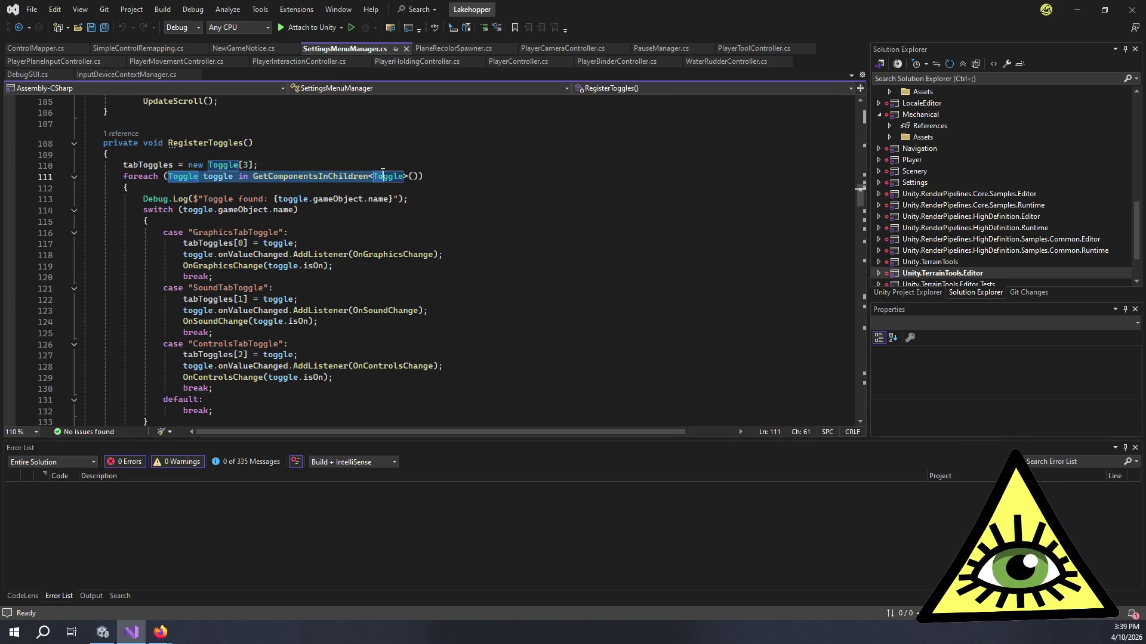
left_click(407, 176)
left_click(369, 276)
left_click(370, 269)
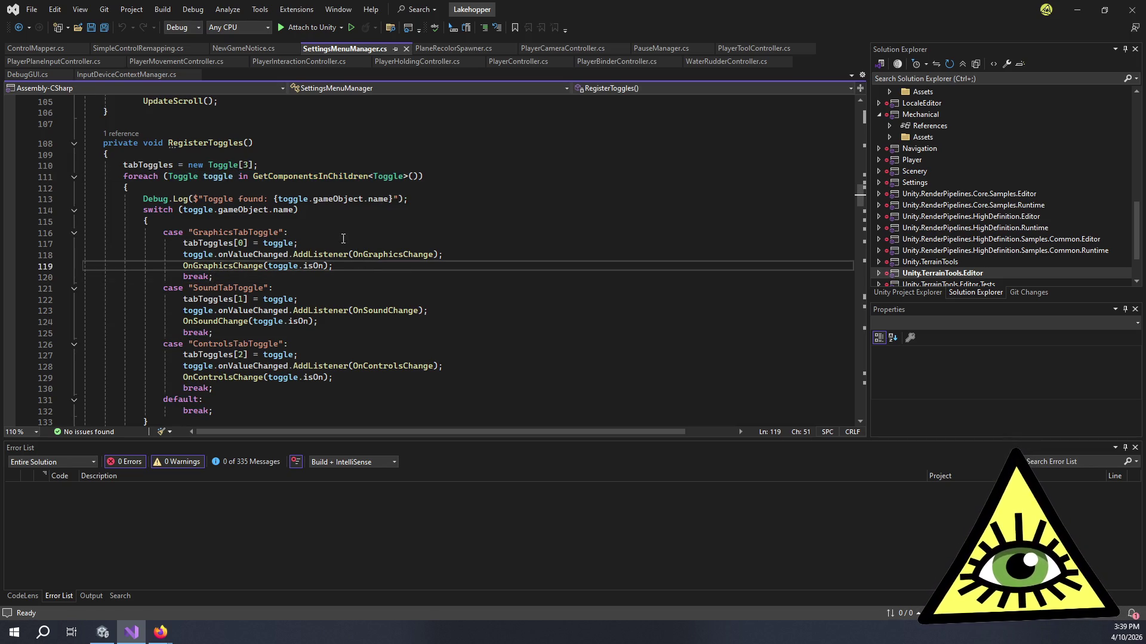
double_click(386, 253)
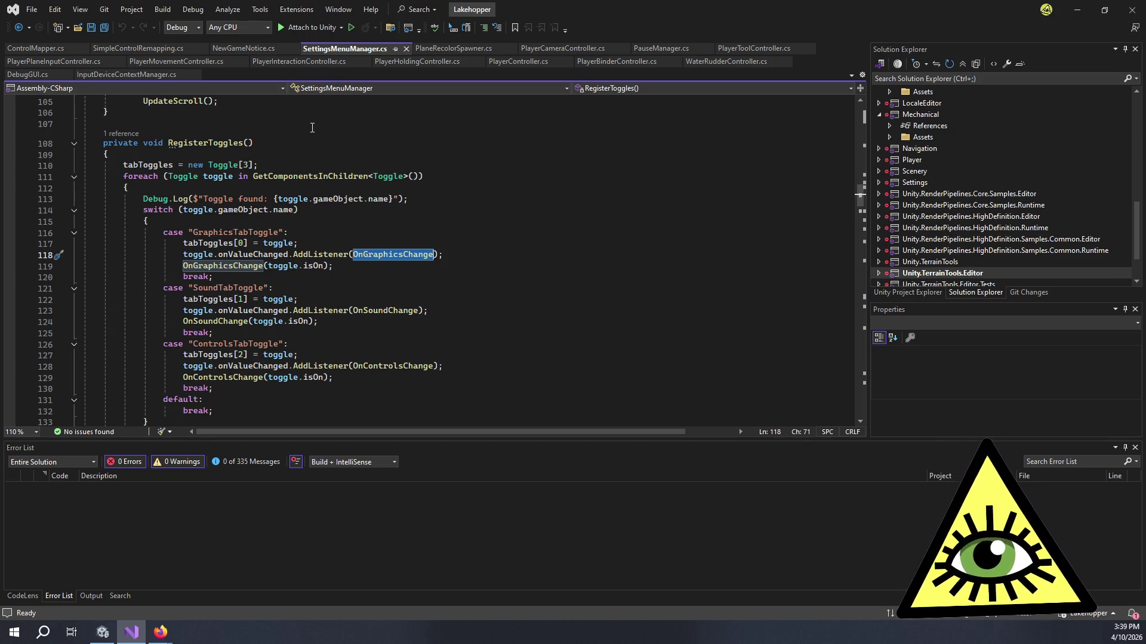
Review the GraphicsTabToggle and ControlsTabToggle cases and their AddListener calls
key("Down")
key("Down")
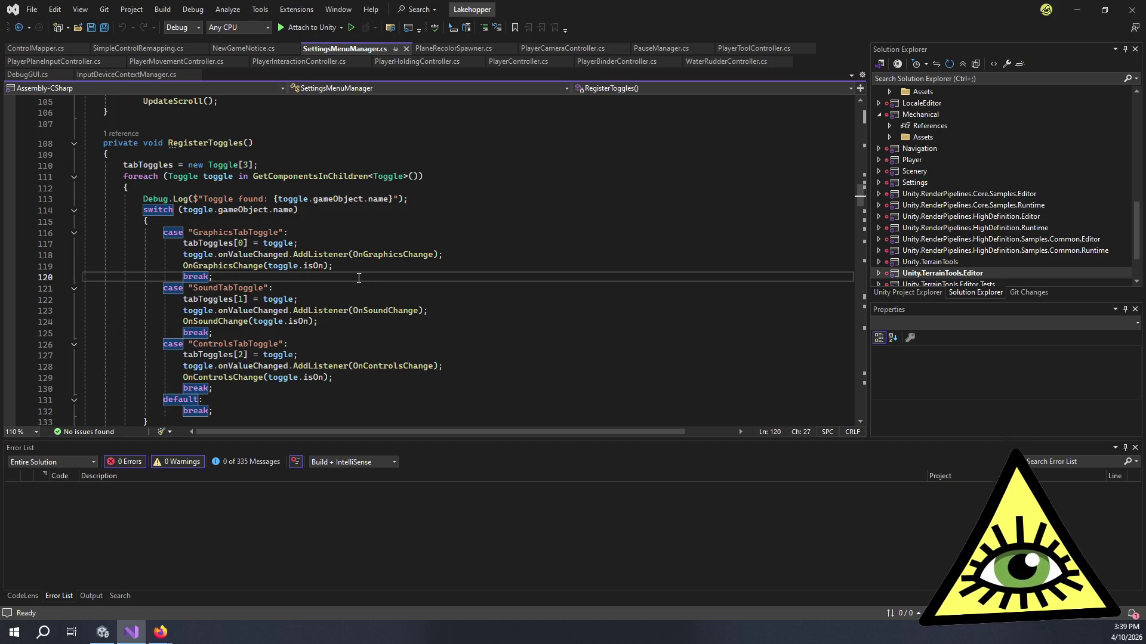
left_click_drag(361, 276, 356, 222)
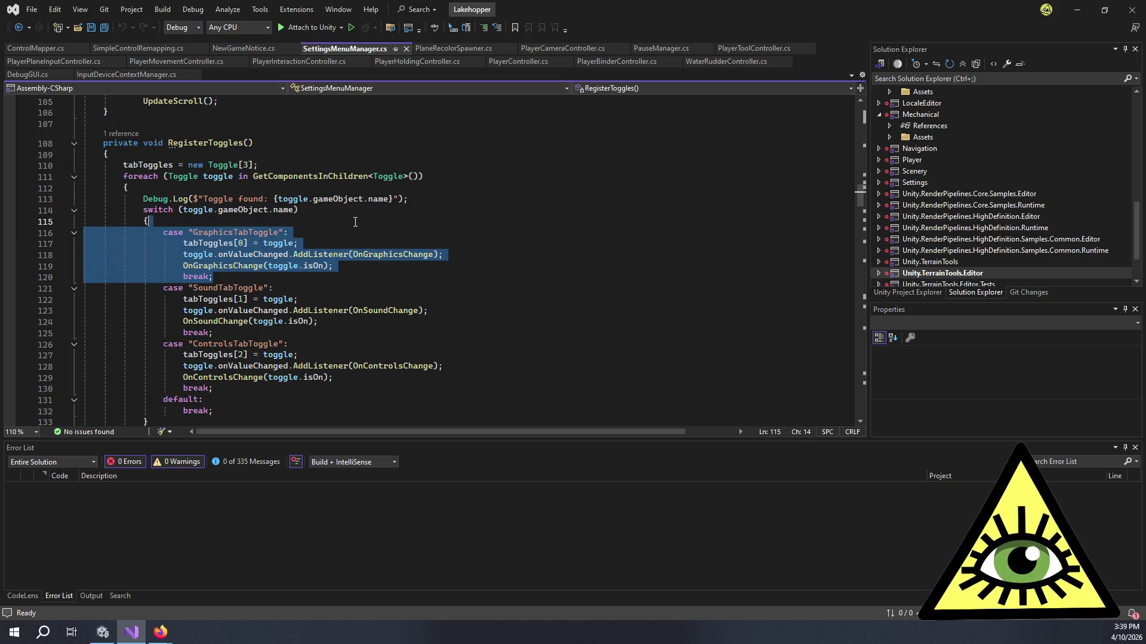
left_click(370, 228)
scroll(369, 228, "down", 2)
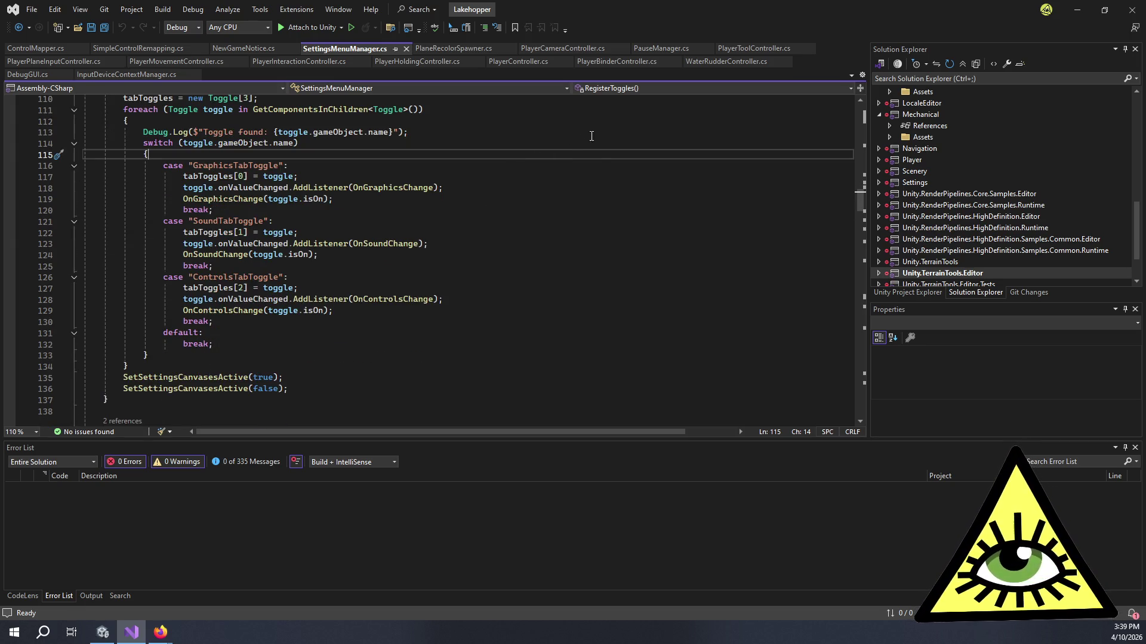
left_click(331, 283)
left_click(349, 299)
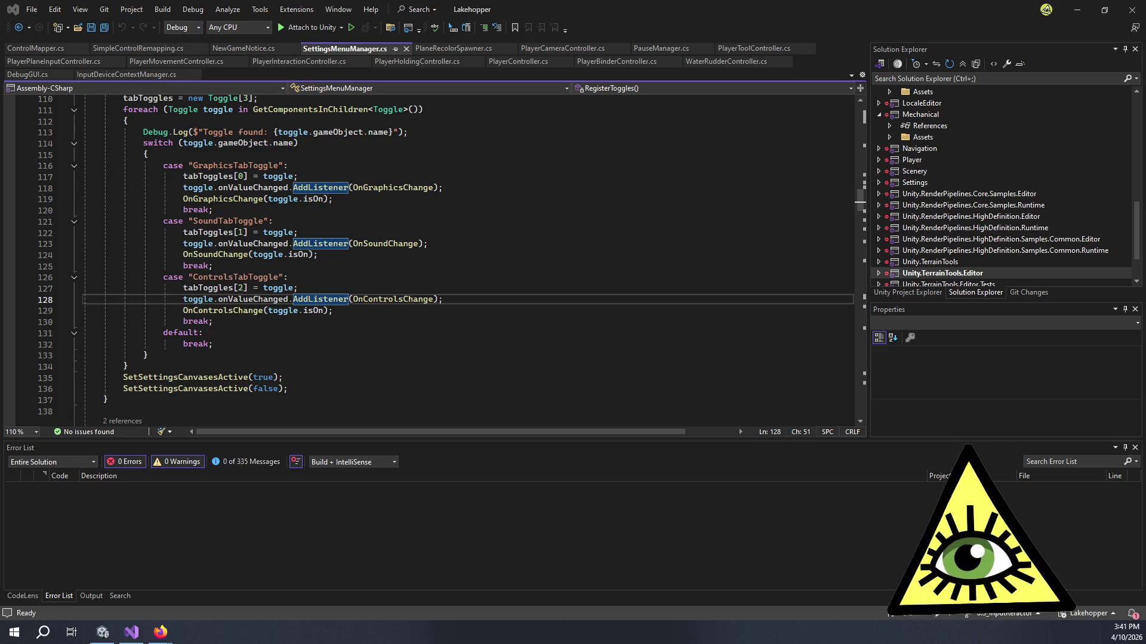
left_click(444, 309)
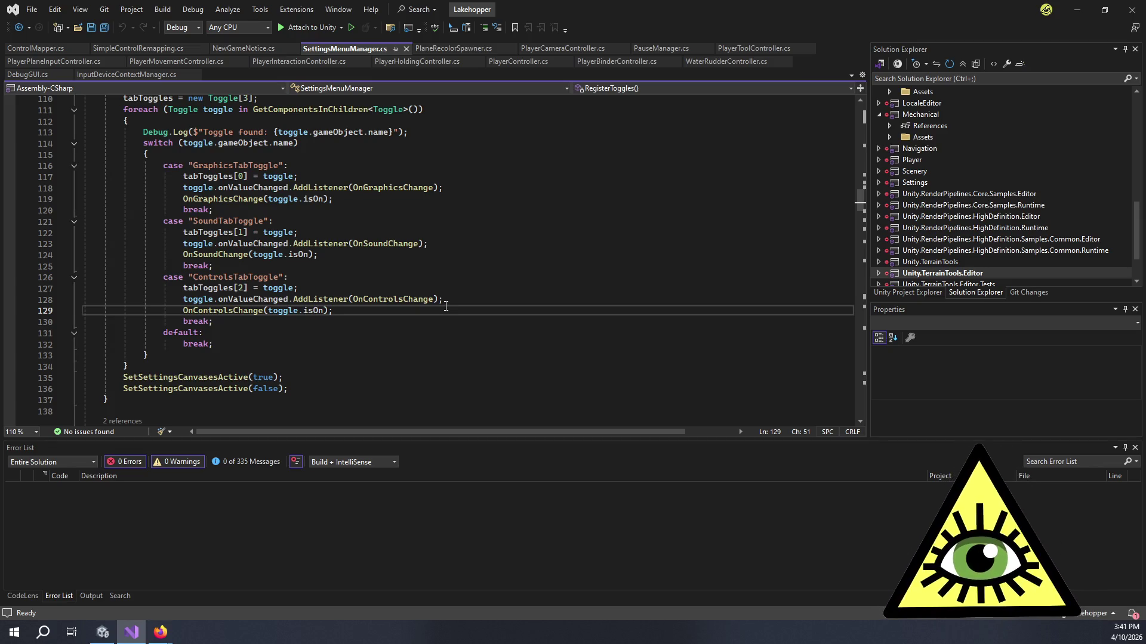
left_click(407, 300)
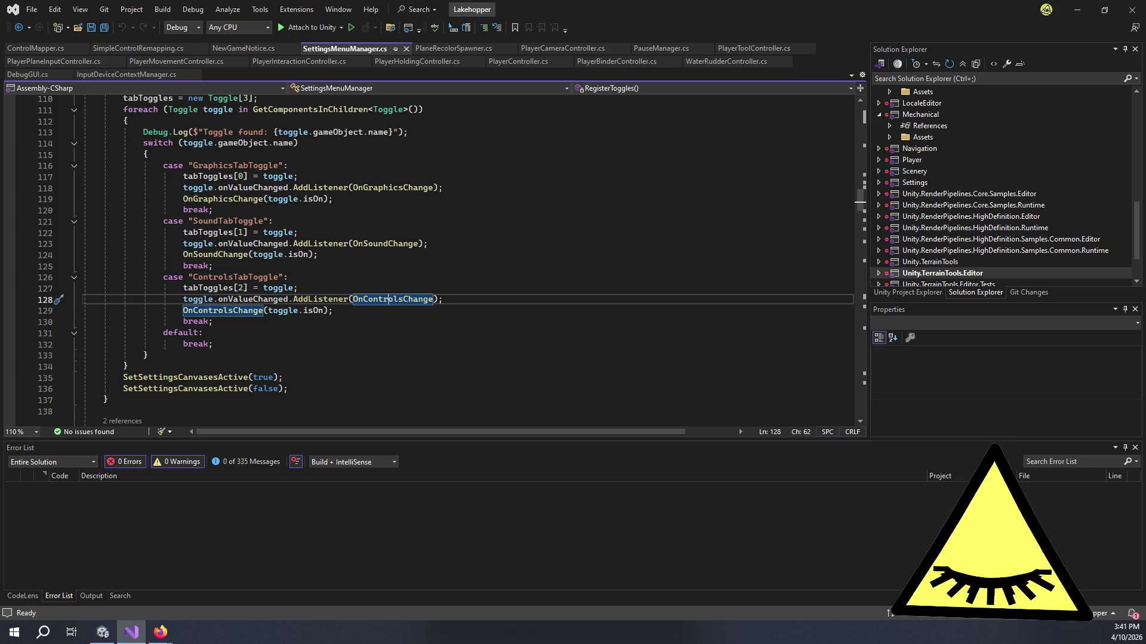
left_click(288, 329)
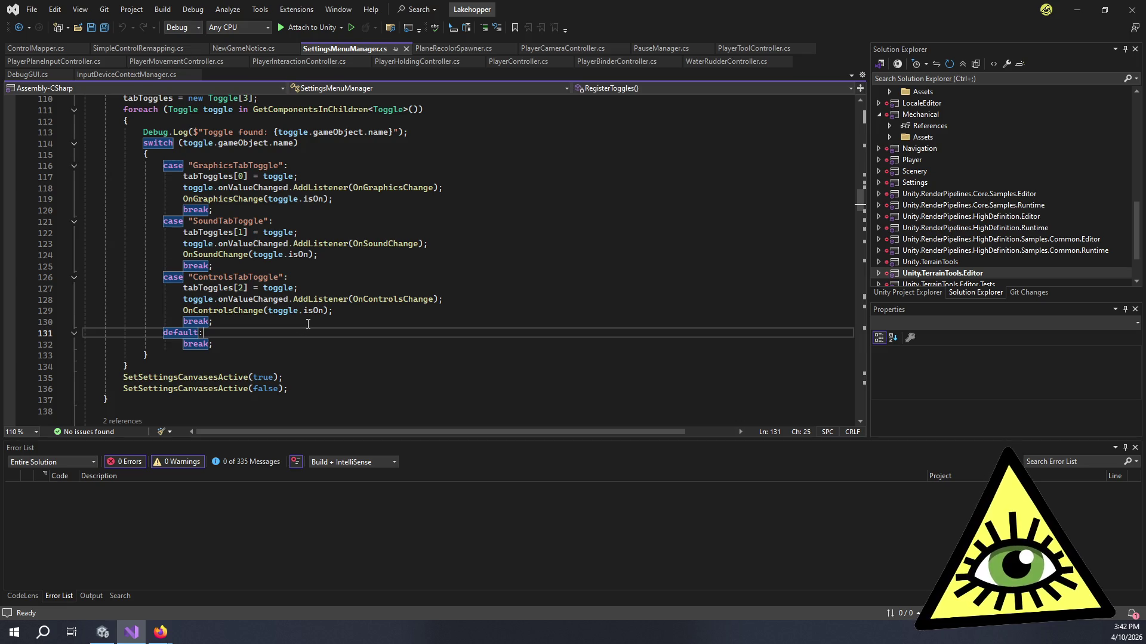
left_click(384, 298)
double_click(385, 298)
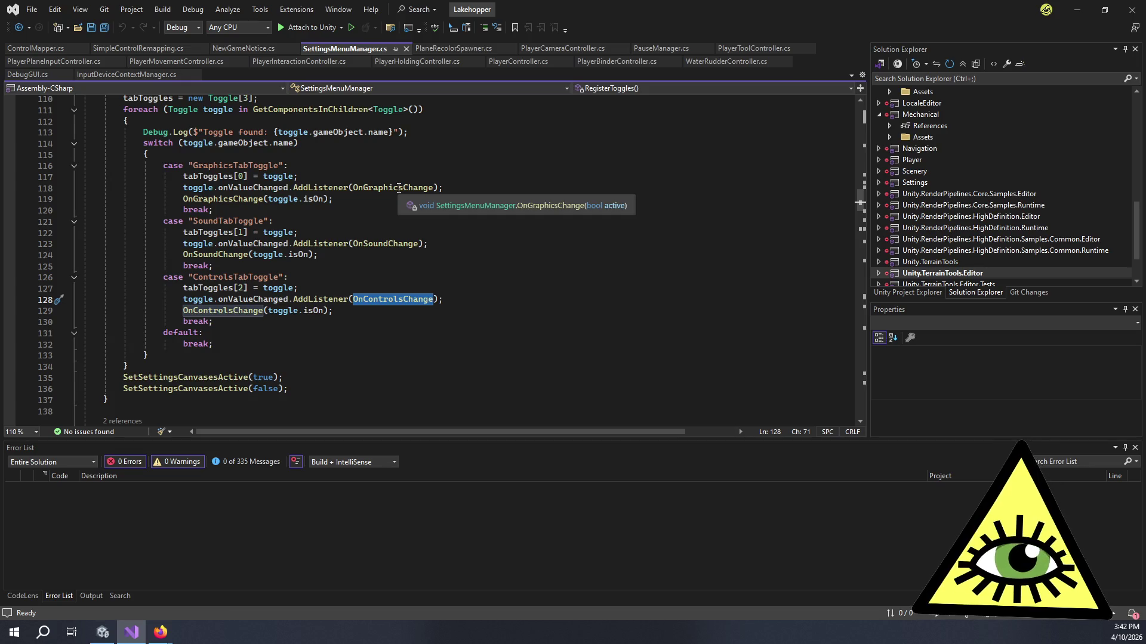
left_click(400, 187)
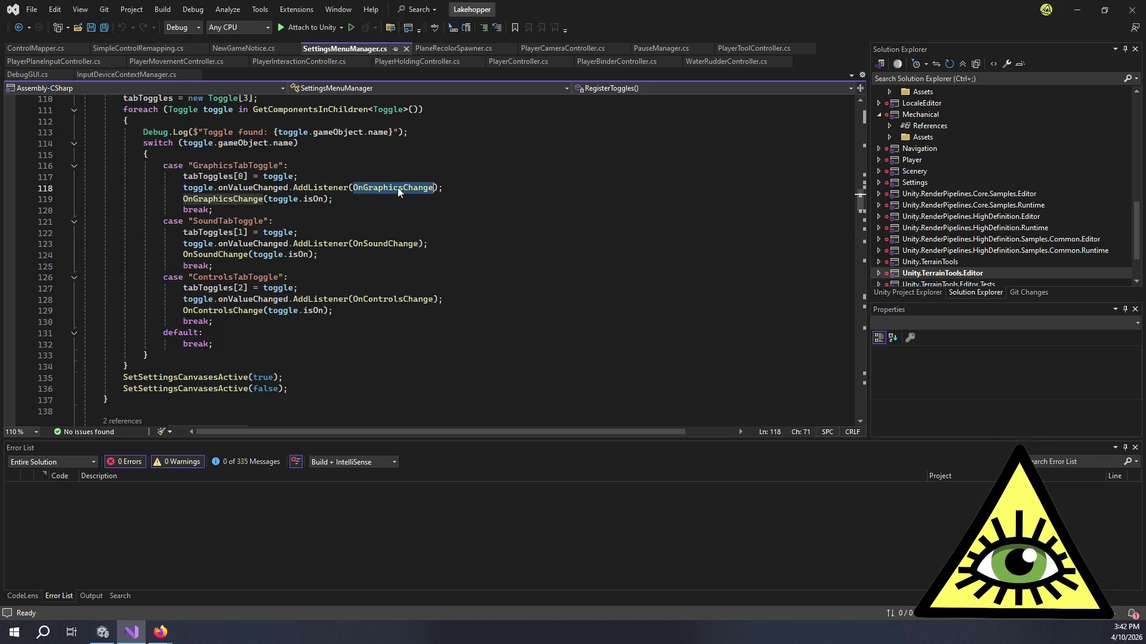
Go from OnGraphicsChange to the graphicsCanvas field declaration and list all its references
key("F12")
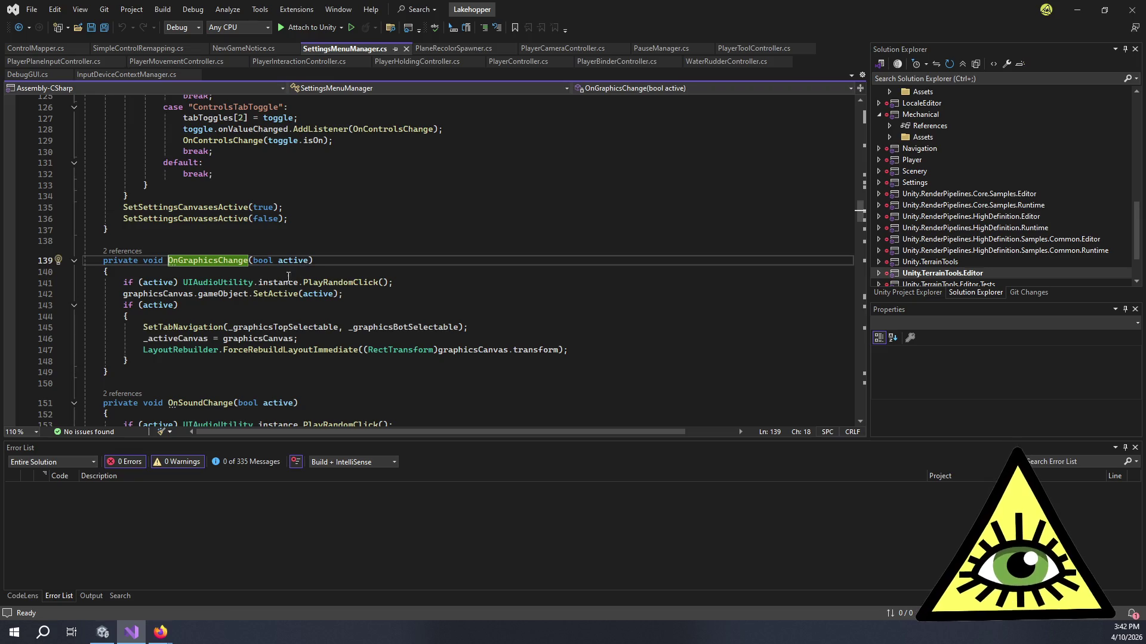
left_click(173, 294)
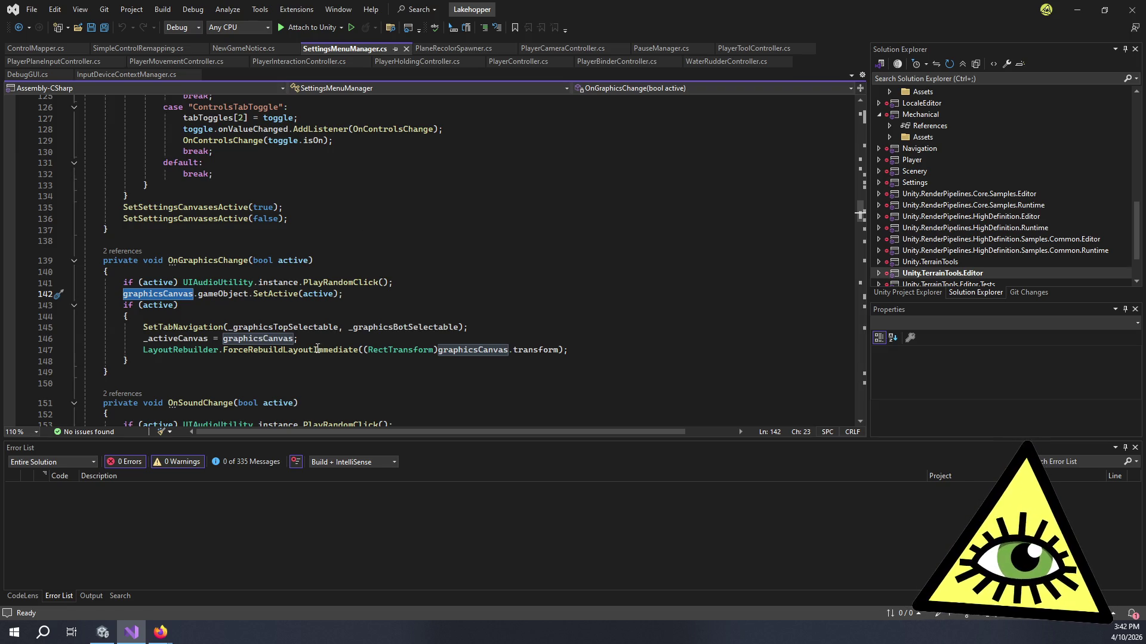
double_click(253, 340)
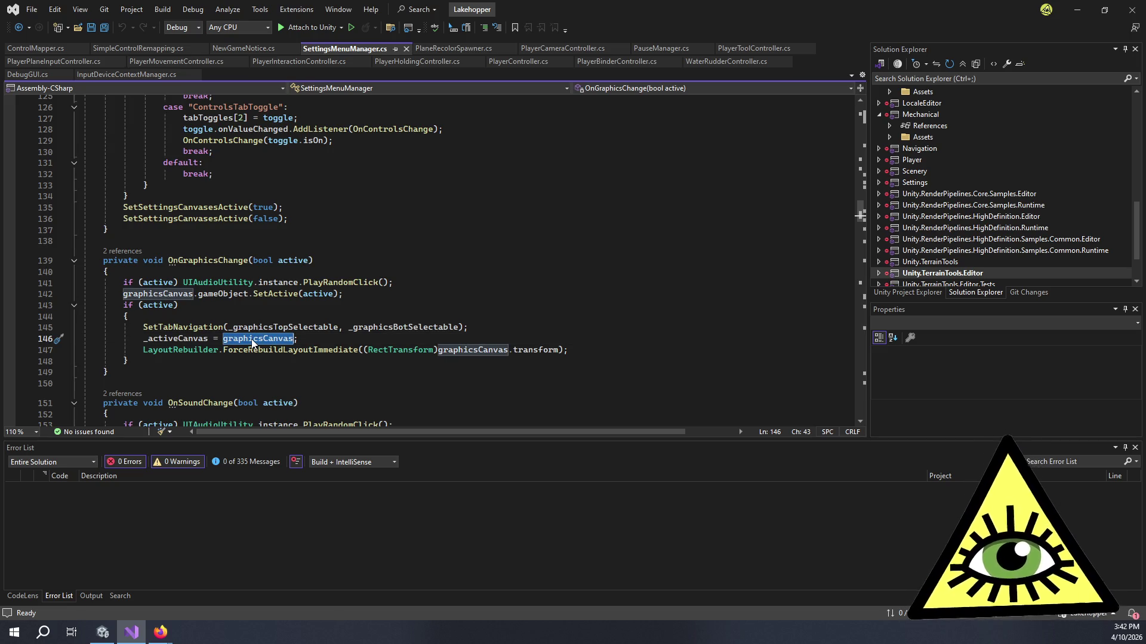
key("F12")
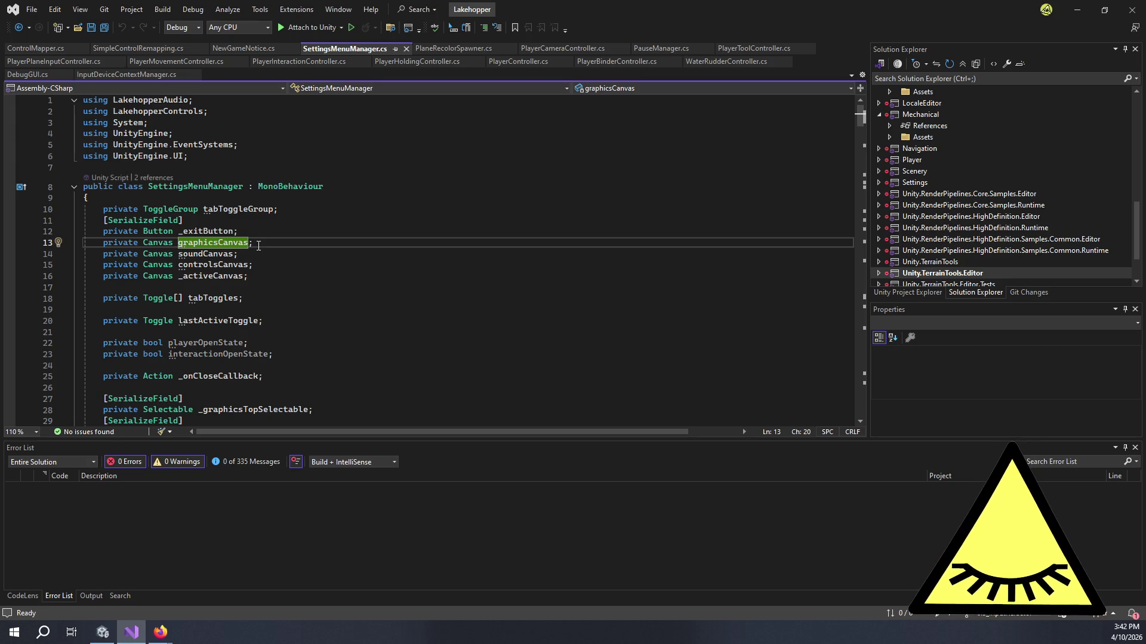
key("shift+F12")
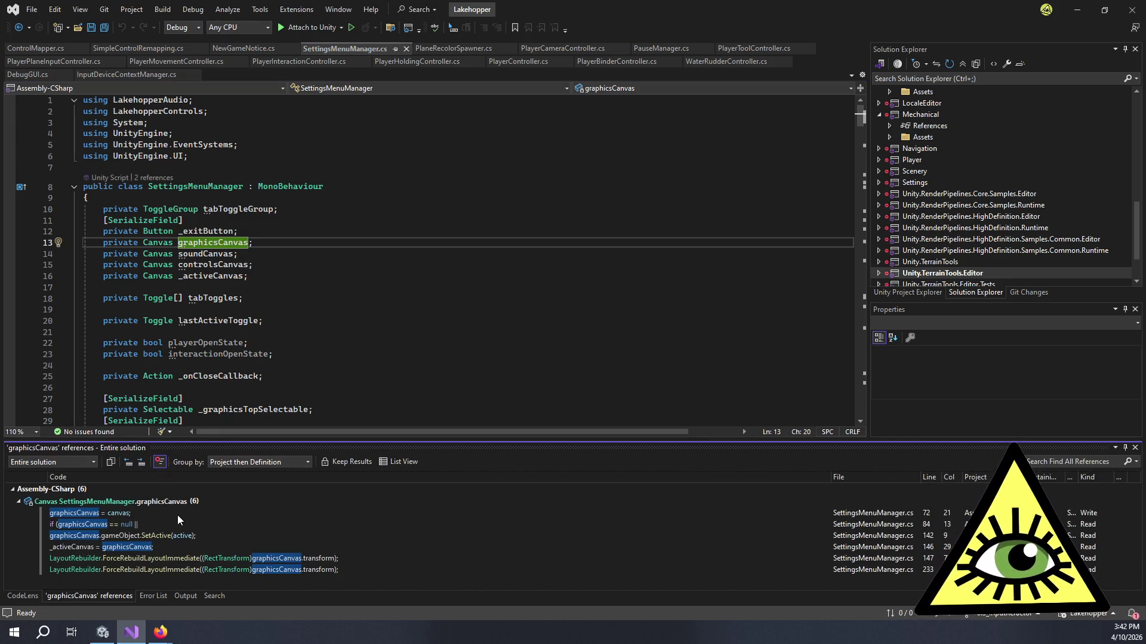
Review Awake's canvas switch assigning controlsCanvas for ControlsSettings on lines 76-78, then return to Unity
double_click(169, 513)
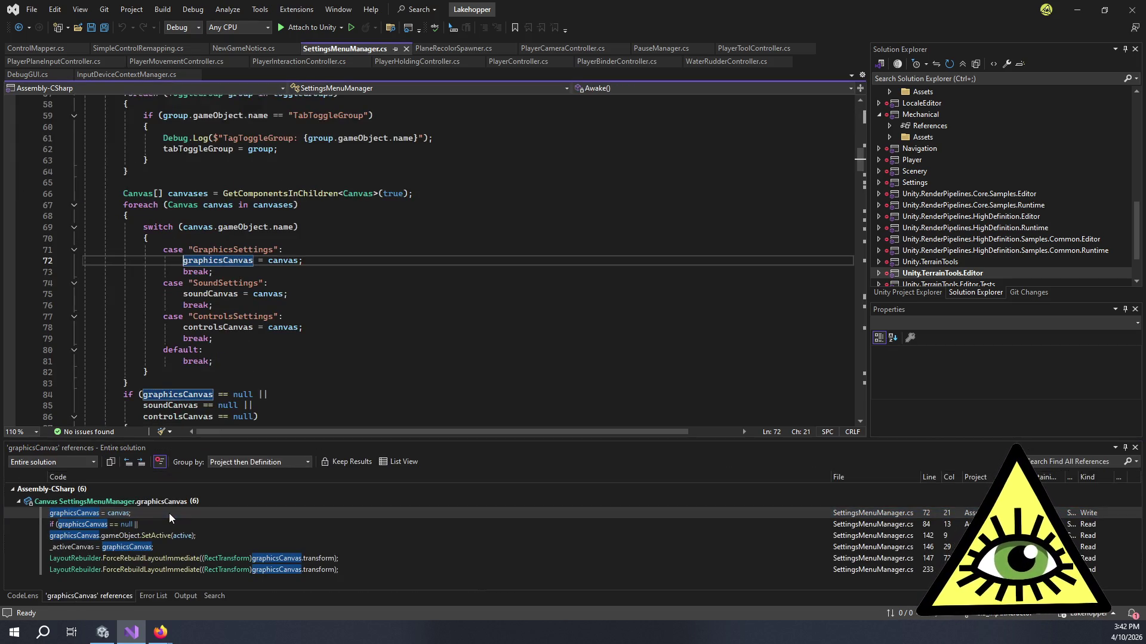
left_click(360, 255)
left_click(316, 313)
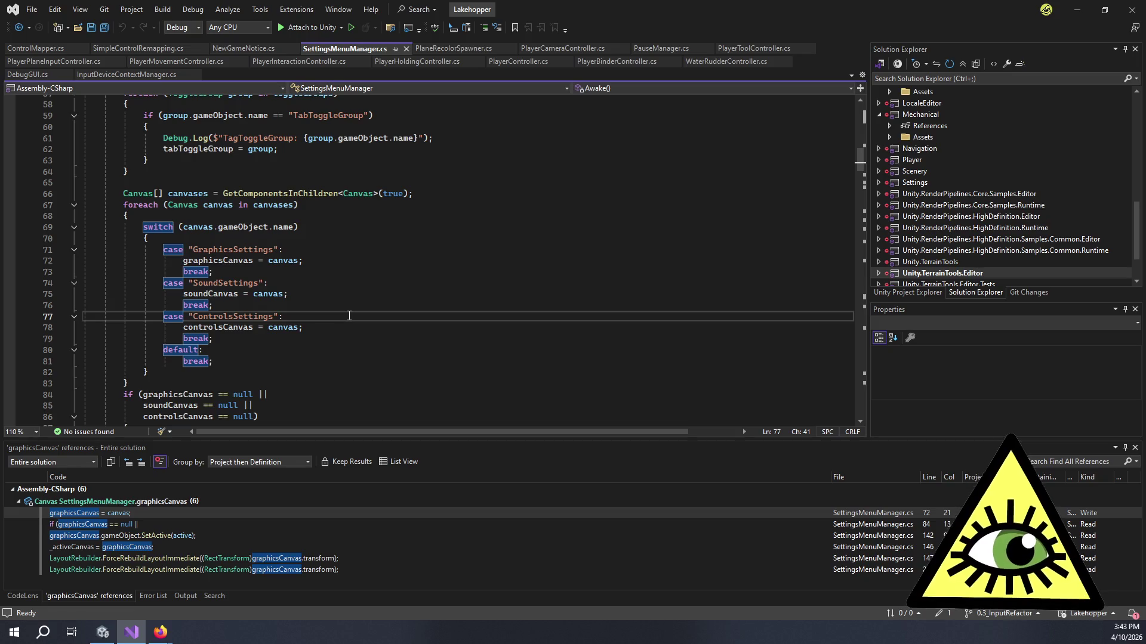
left_click(324, 330)
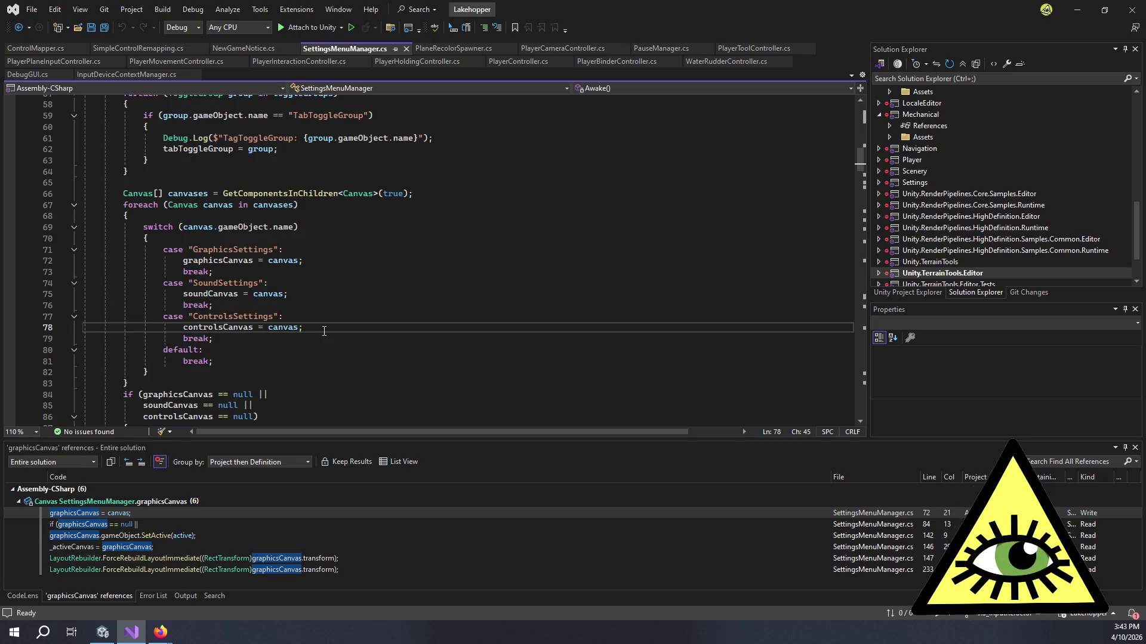
left_click_drag(324, 330, 346, 302)
left_click(346, 302)
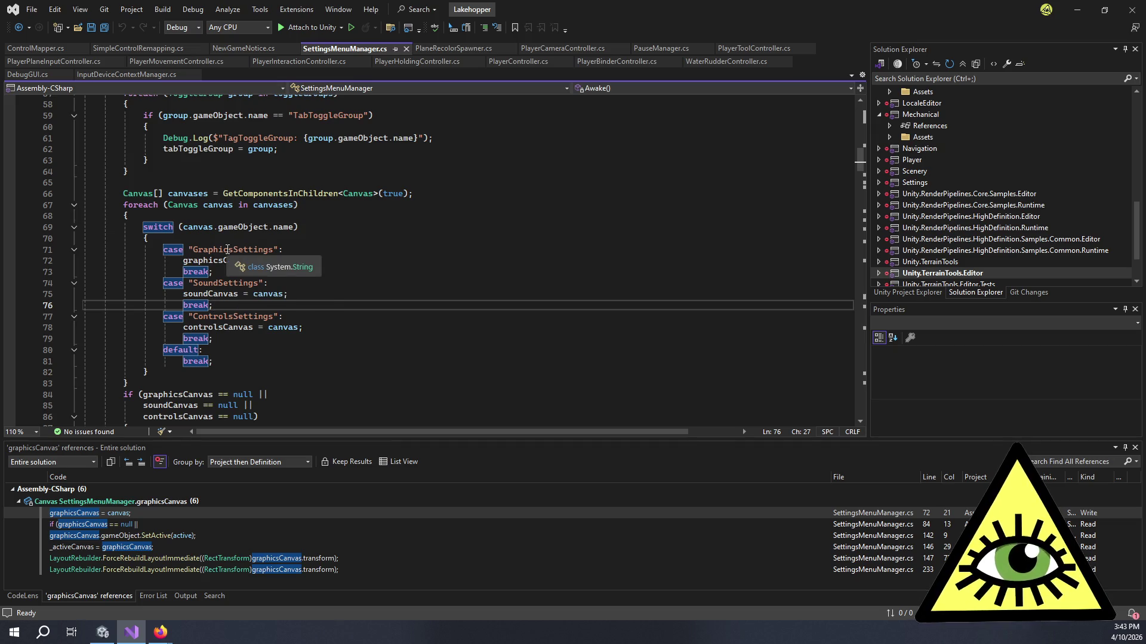
left_click(124, 638)
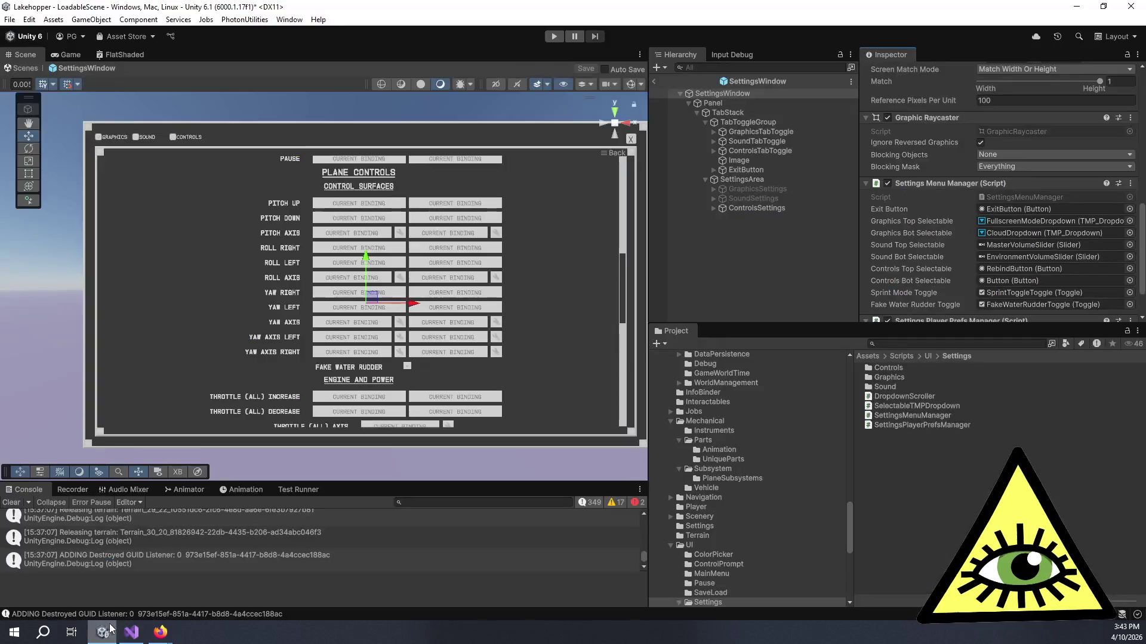
Rename ControlsSettings to ControlsSettings_OLD and deactivate it
left_click(736, 209)
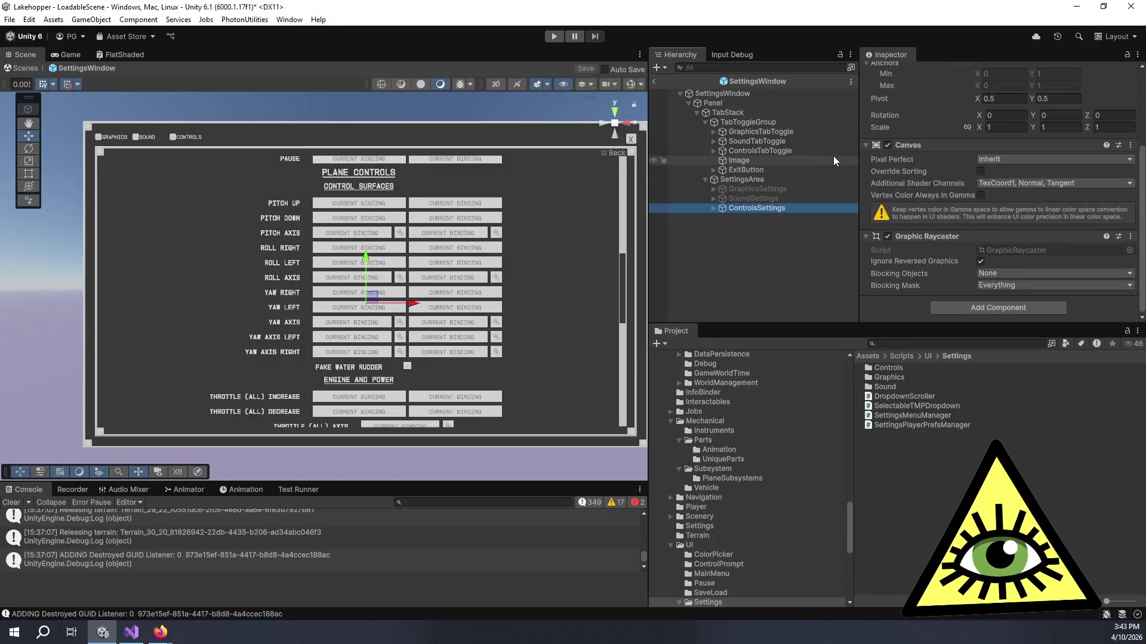
type("_OLD")
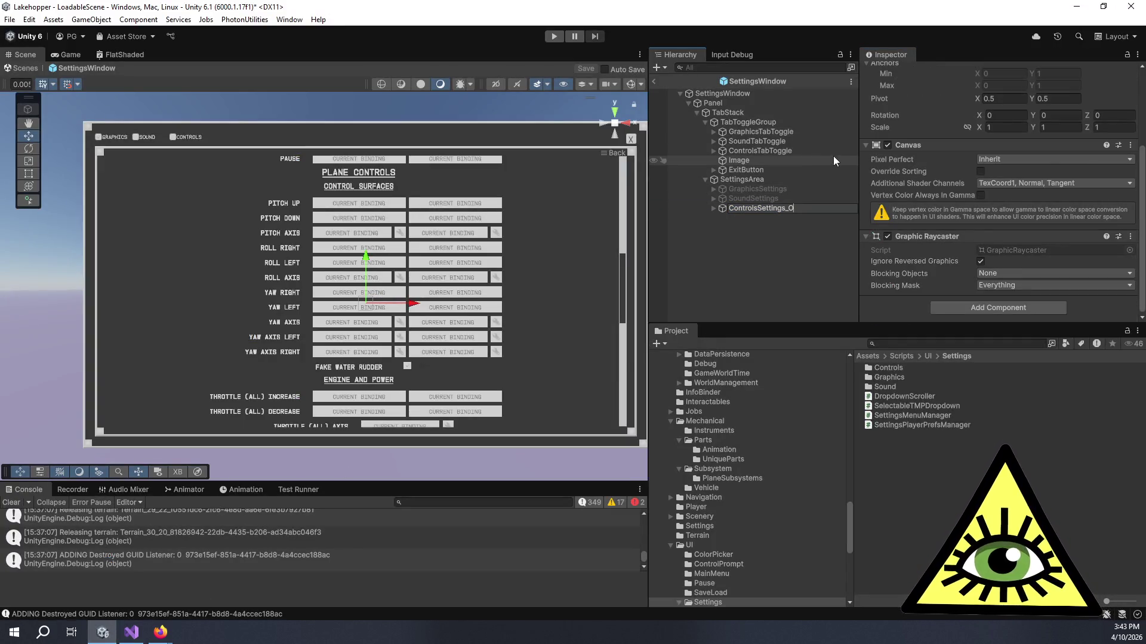
key("Return")
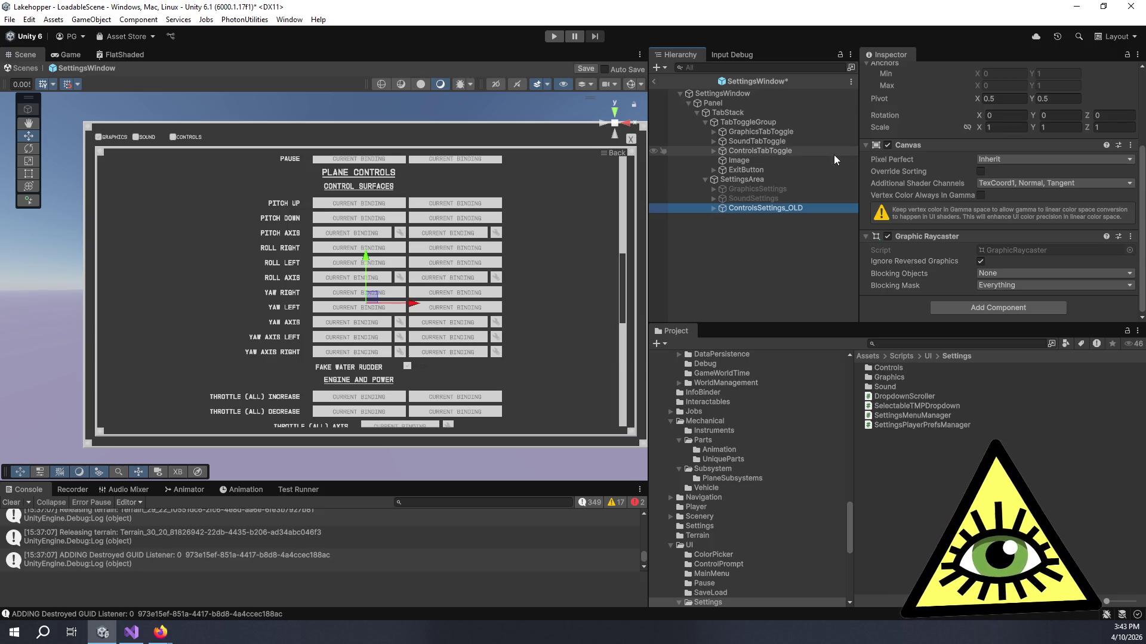
left_click_drag(490, 216, 424, 206)
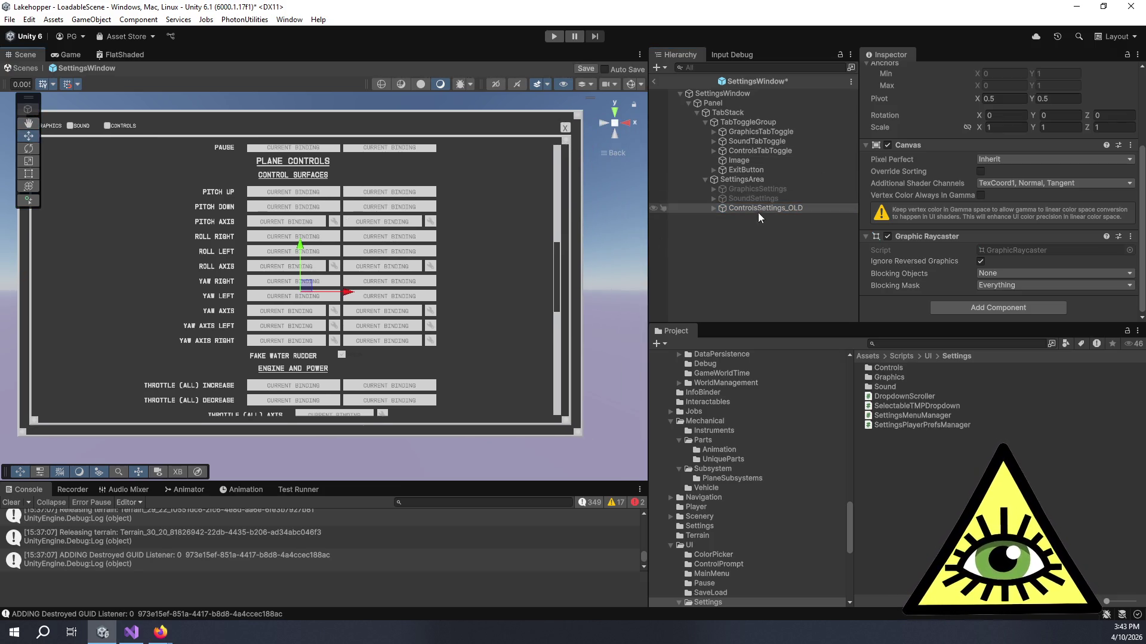
scroll(883, 173, "up", 5)
left_click(888, 73)
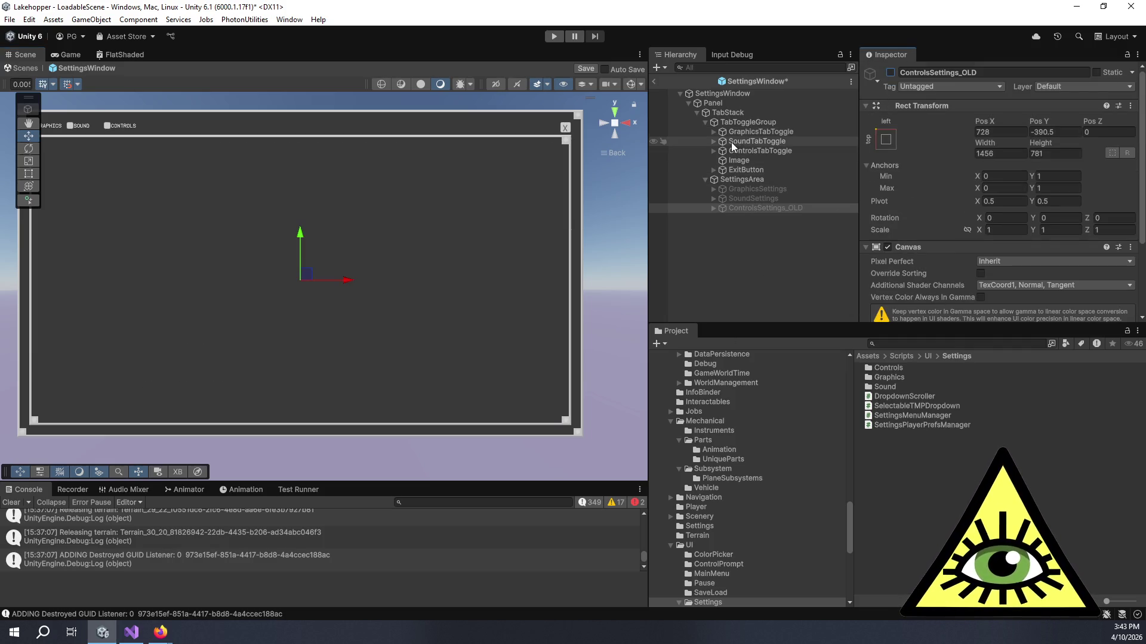
left_click(299, 18)
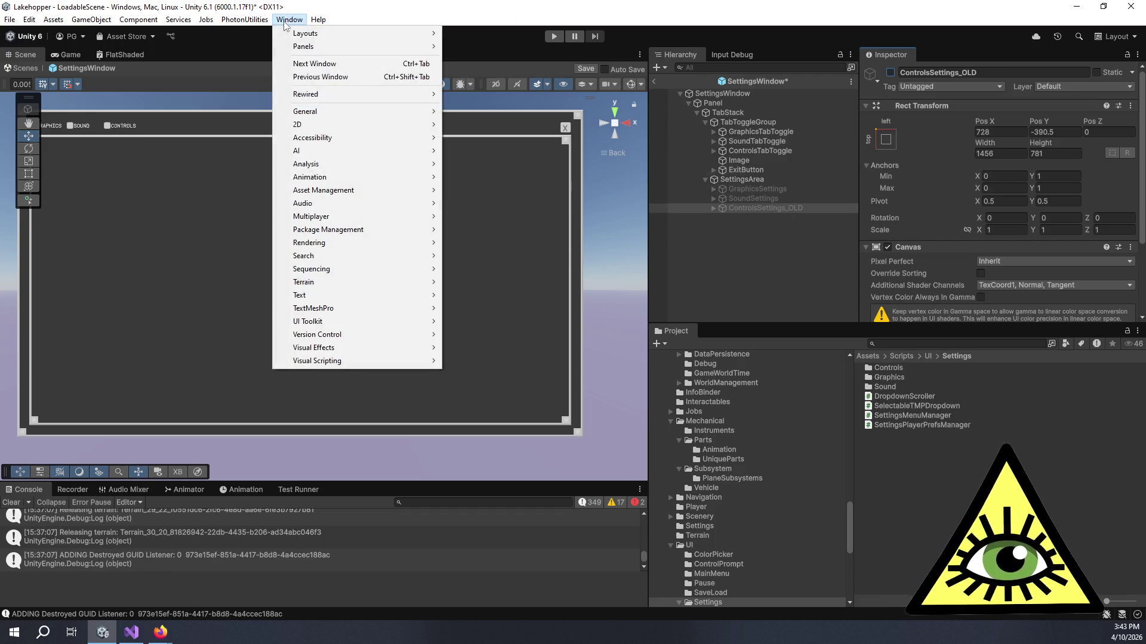
Create a Rewired Control Mapper via Window > Rewired > Create > UI > Control Mapper
mouse_move(348, 95)
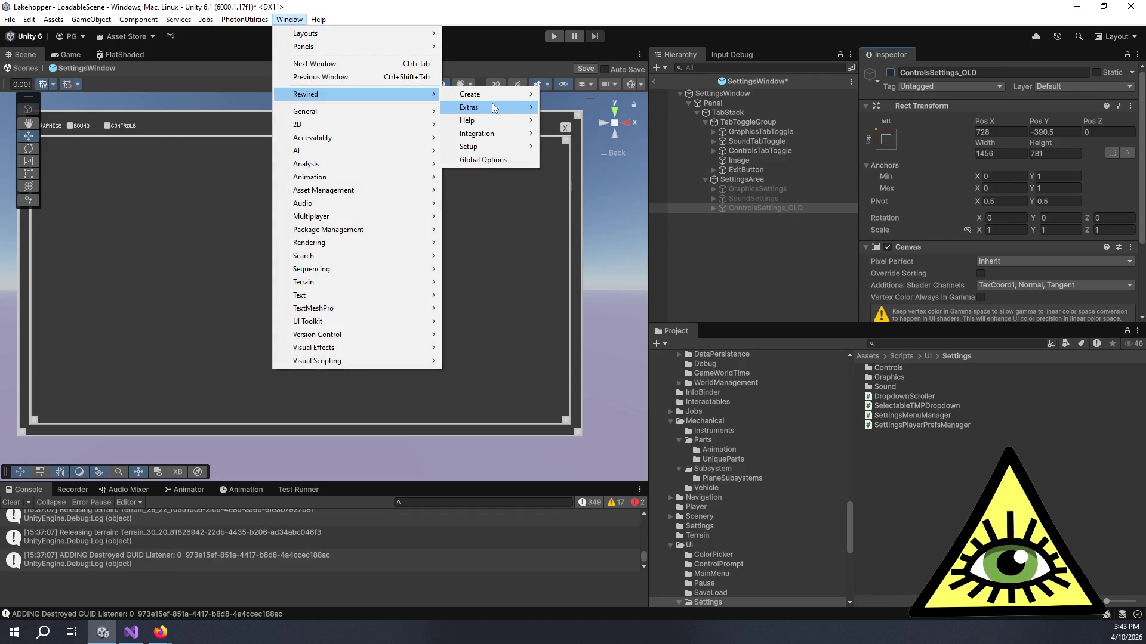
mouse_move(497, 122)
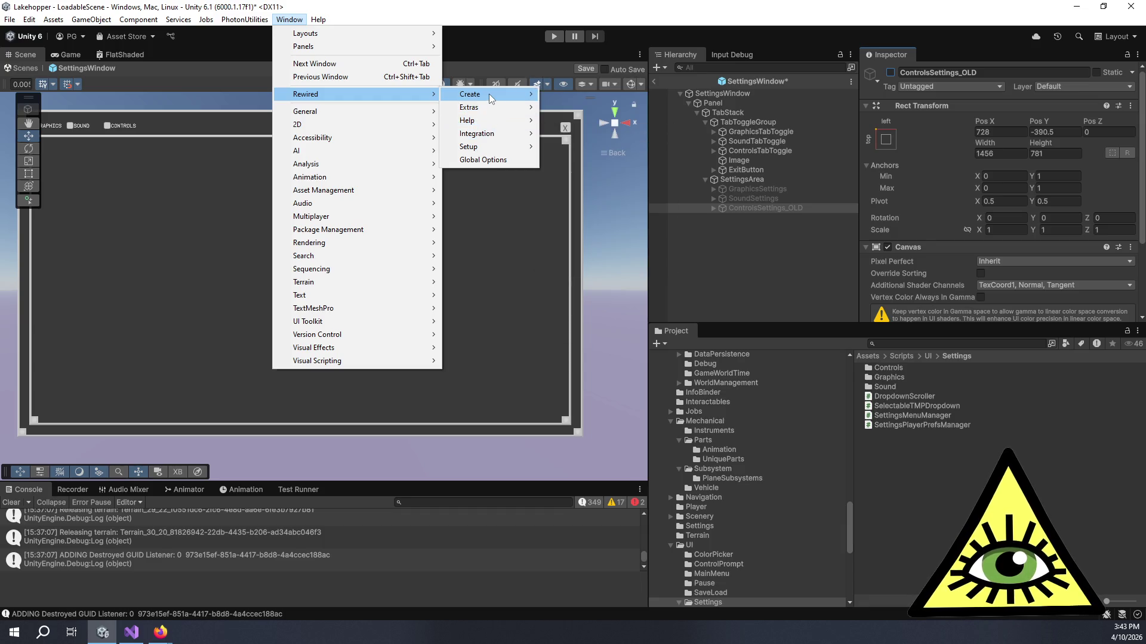
mouse_move(522, 97)
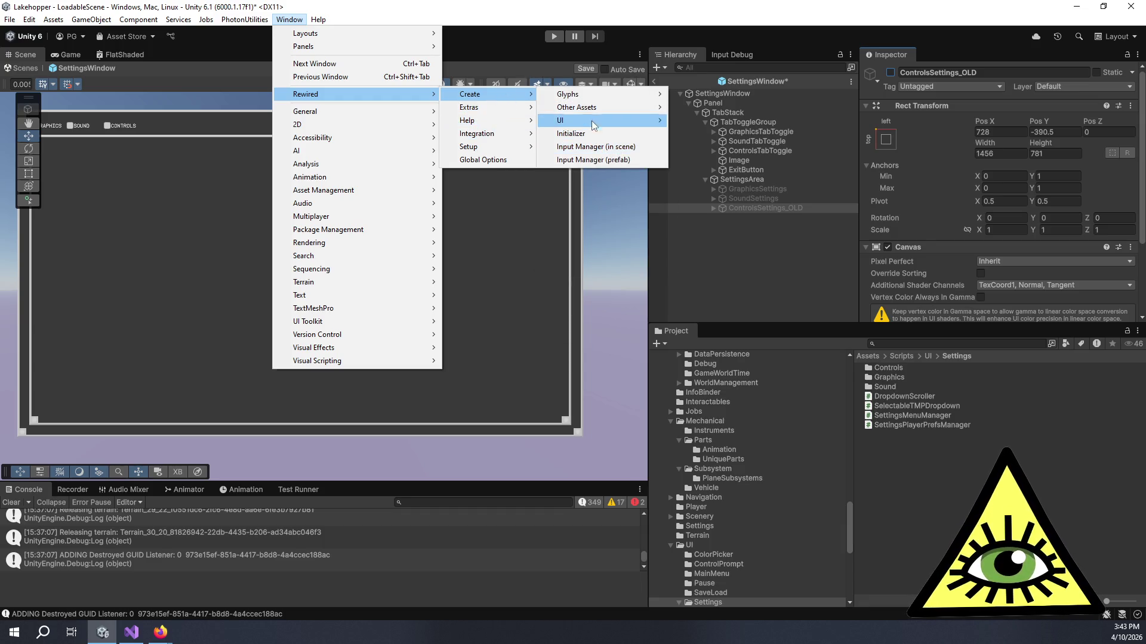
mouse_move(662, 123)
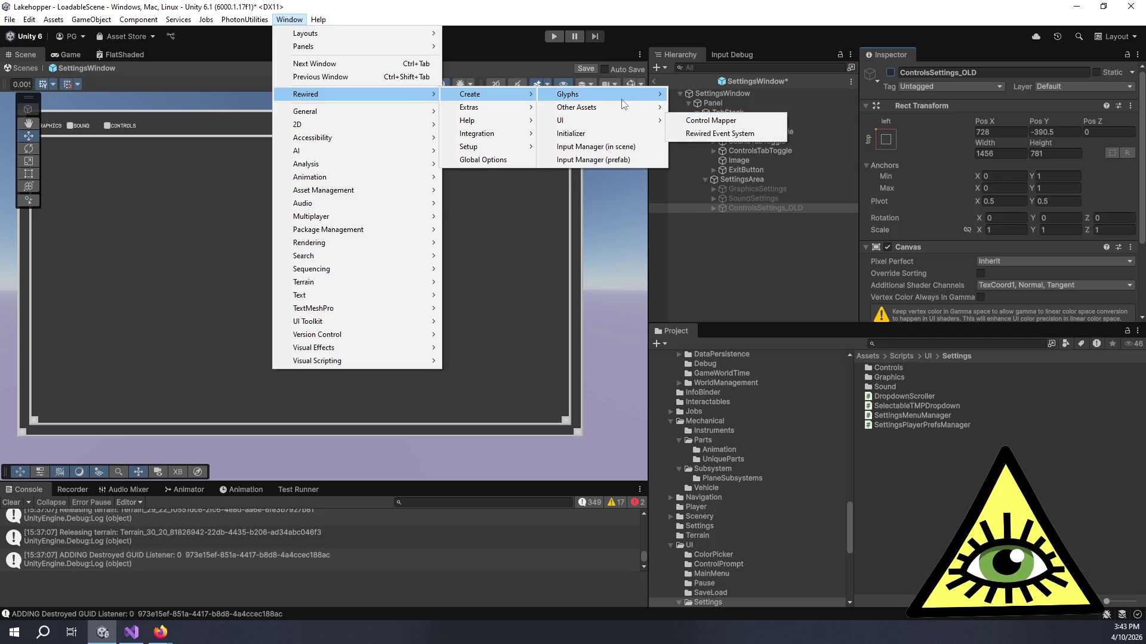
left_click(686, 122)
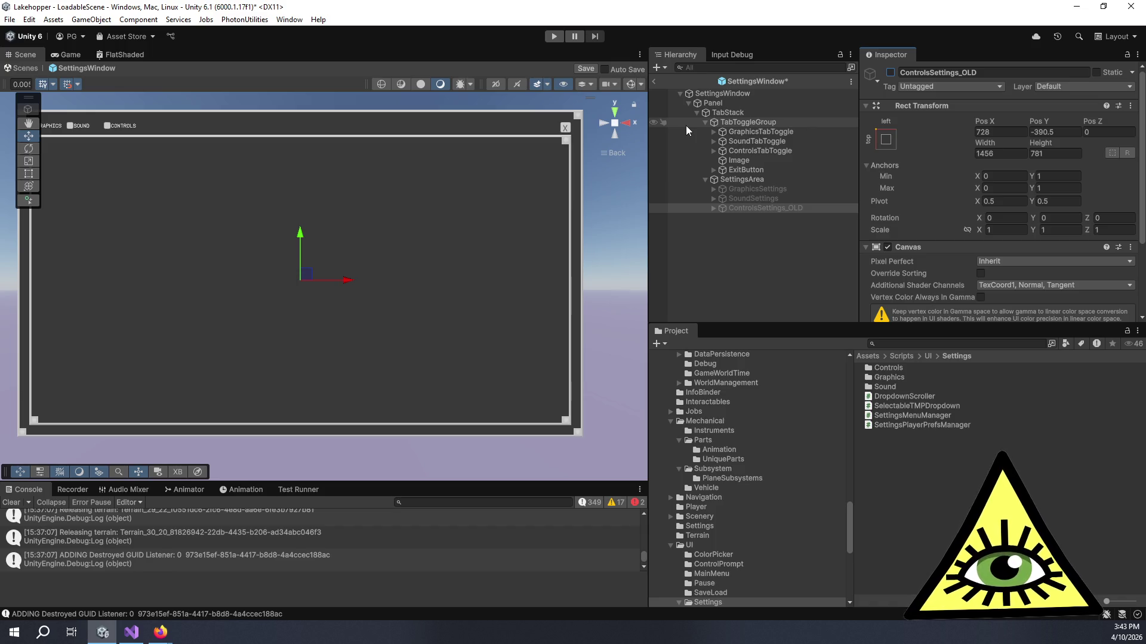
Select the SettingsWindow root object and create another Rewired Control Mapper
left_click(756, 263)
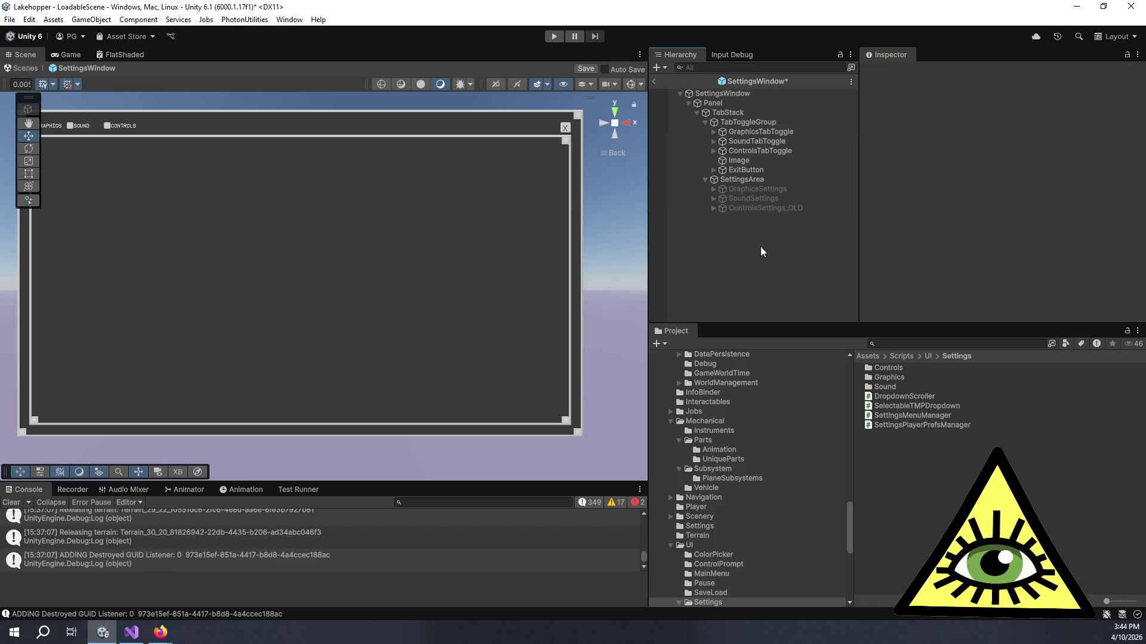
left_click(767, 123)
left_click(746, 95)
left_click(291, 20)
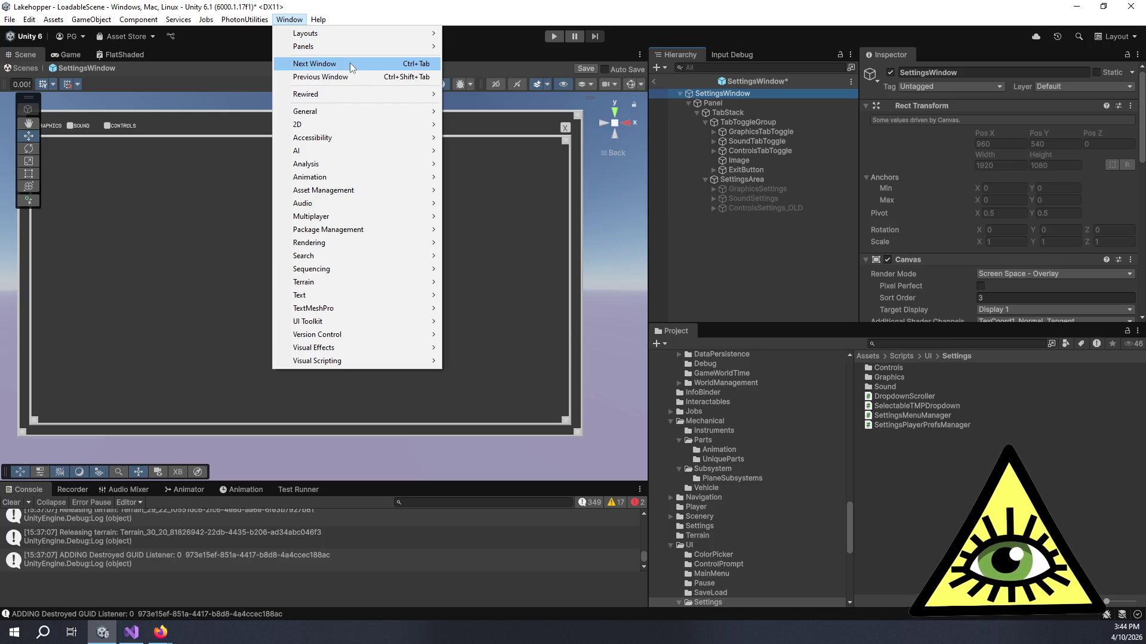
mouse_move(404, 97)
mouse_move(490, 96)
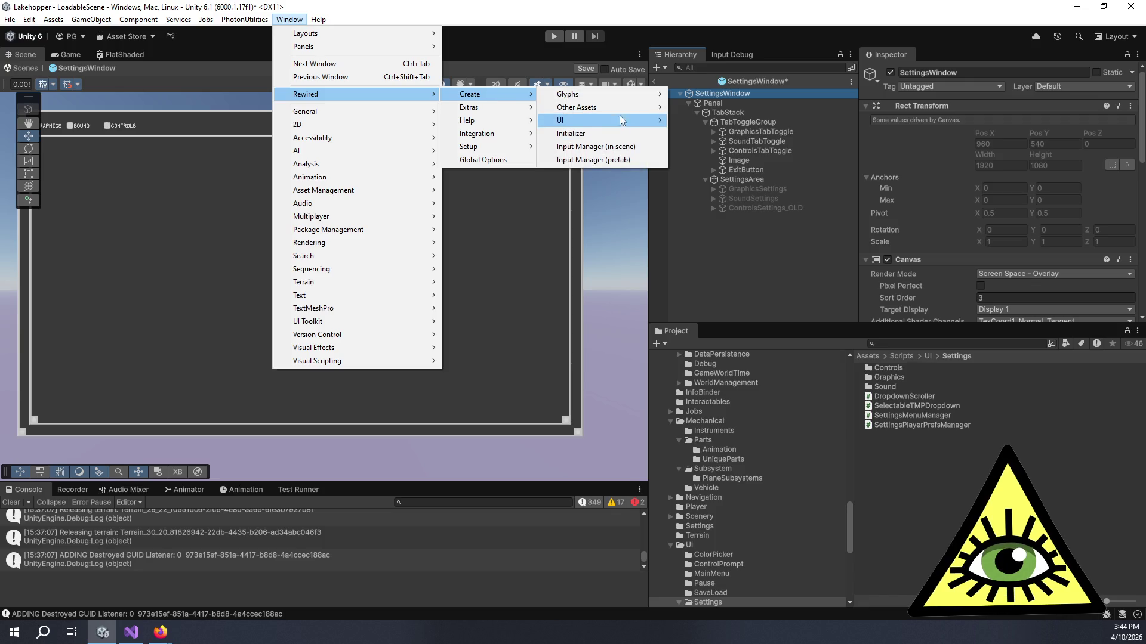
mouse_move(615, 124)
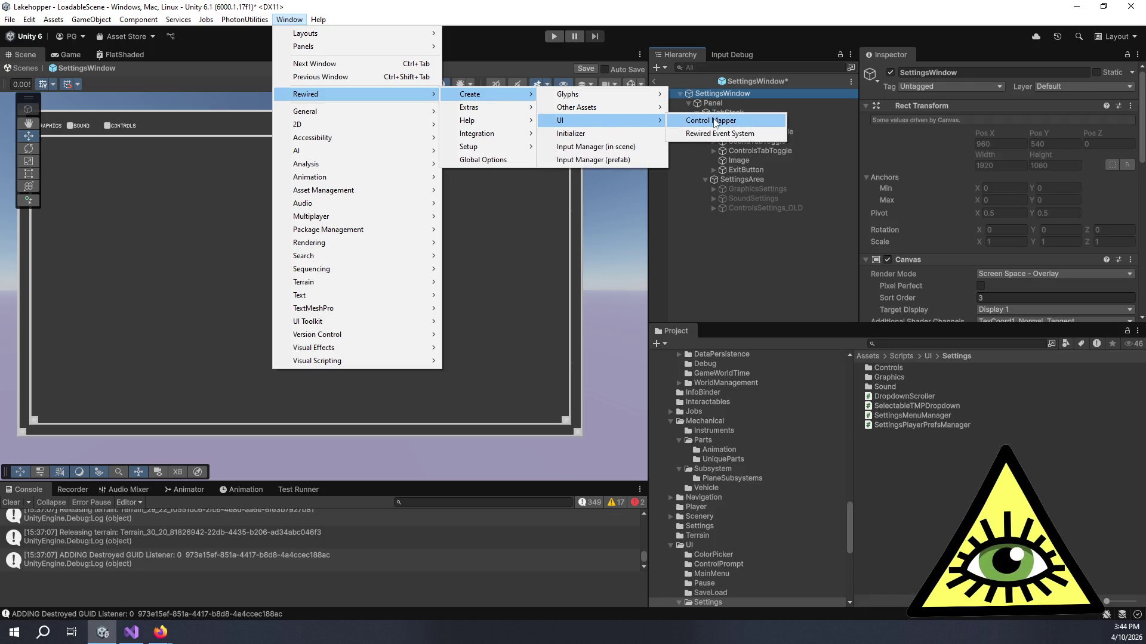
left_click(716, 124)
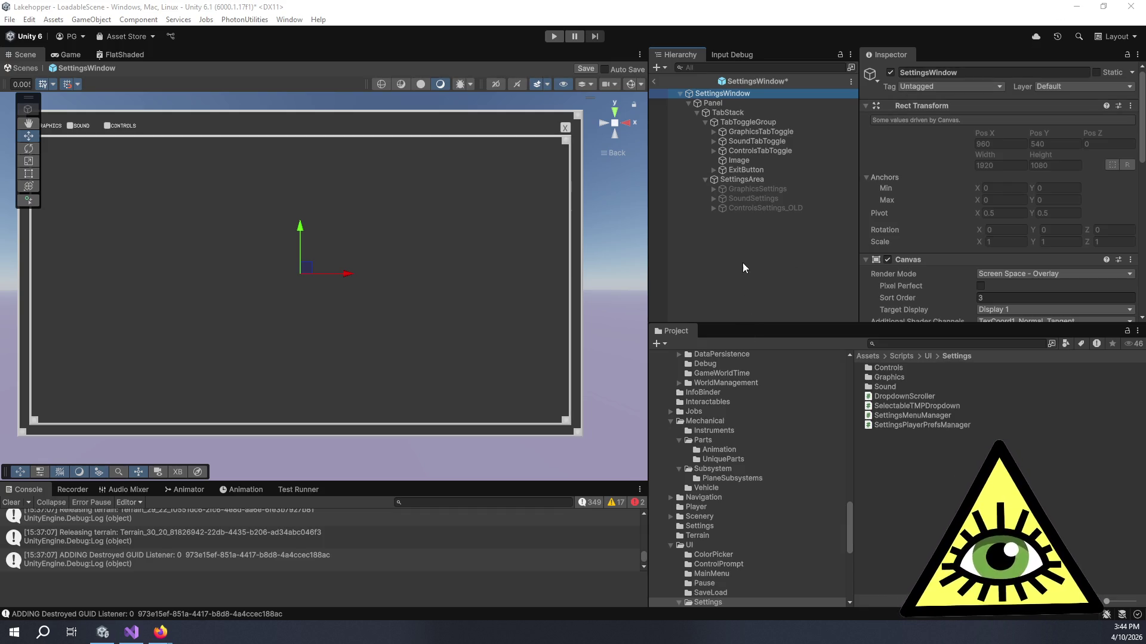
Save the SettingsWindow prefab and exit prefab mode back to LoadableScene
left_click(765, 257)
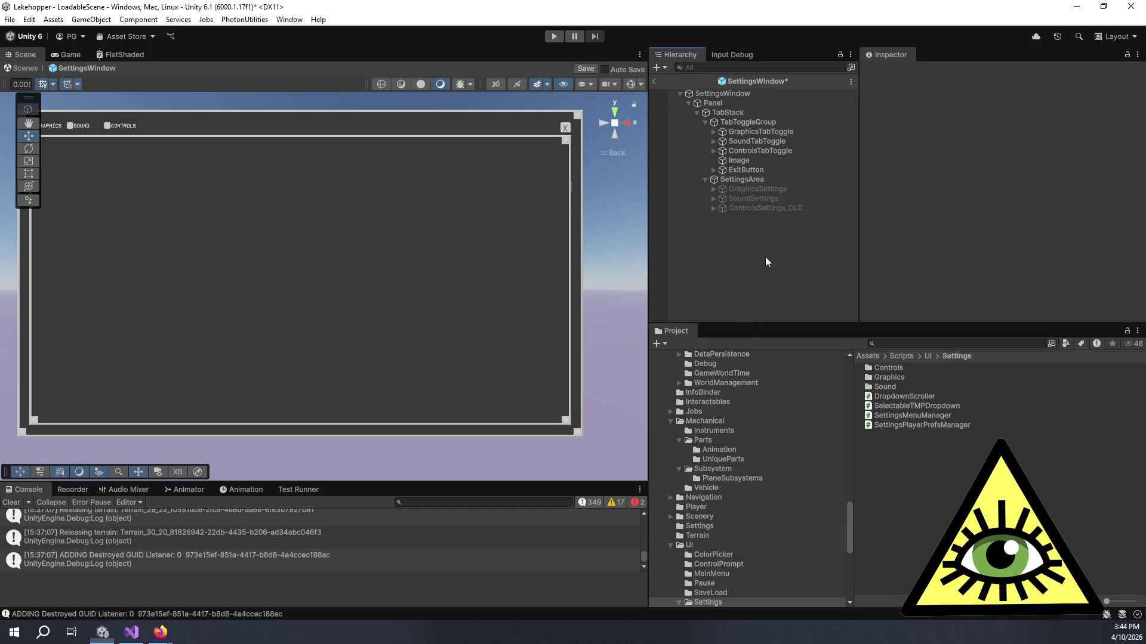
left_click(579, 69)
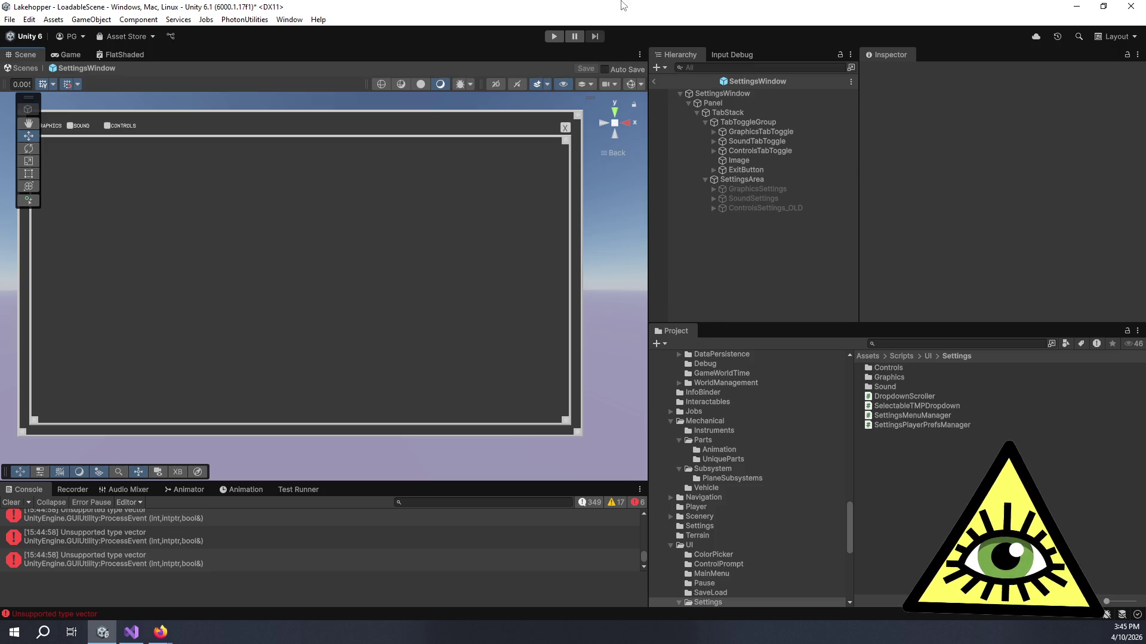
left_click(656, 87)
scroll(749, 203, "down", 1)
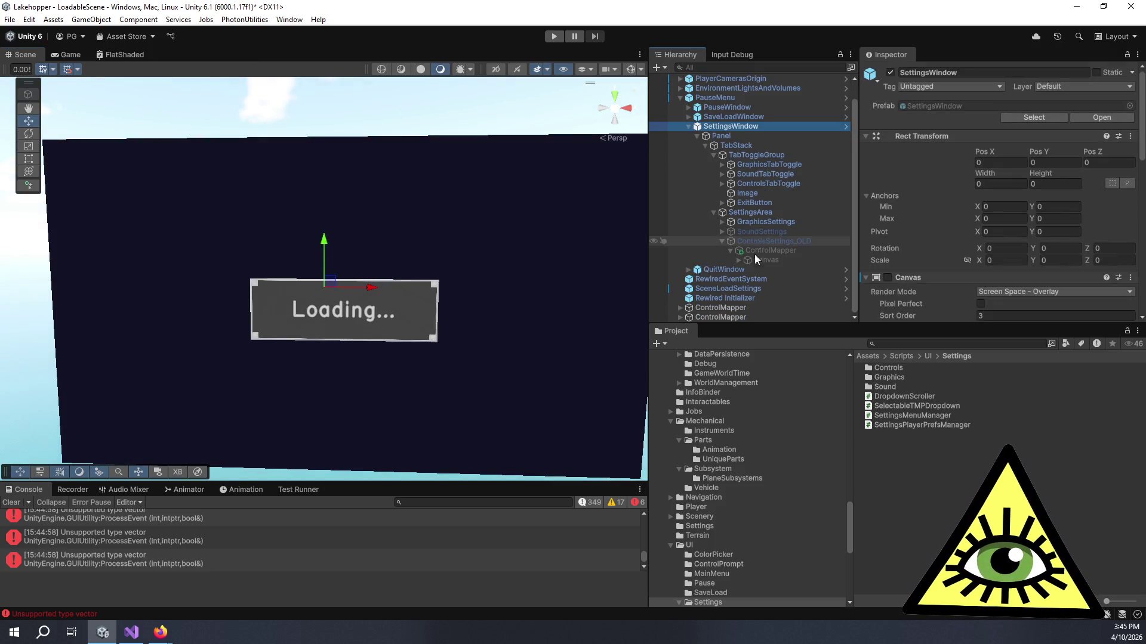
Delete the duplicate root ControlMapper from LoadableScene
left_click(728, 317)
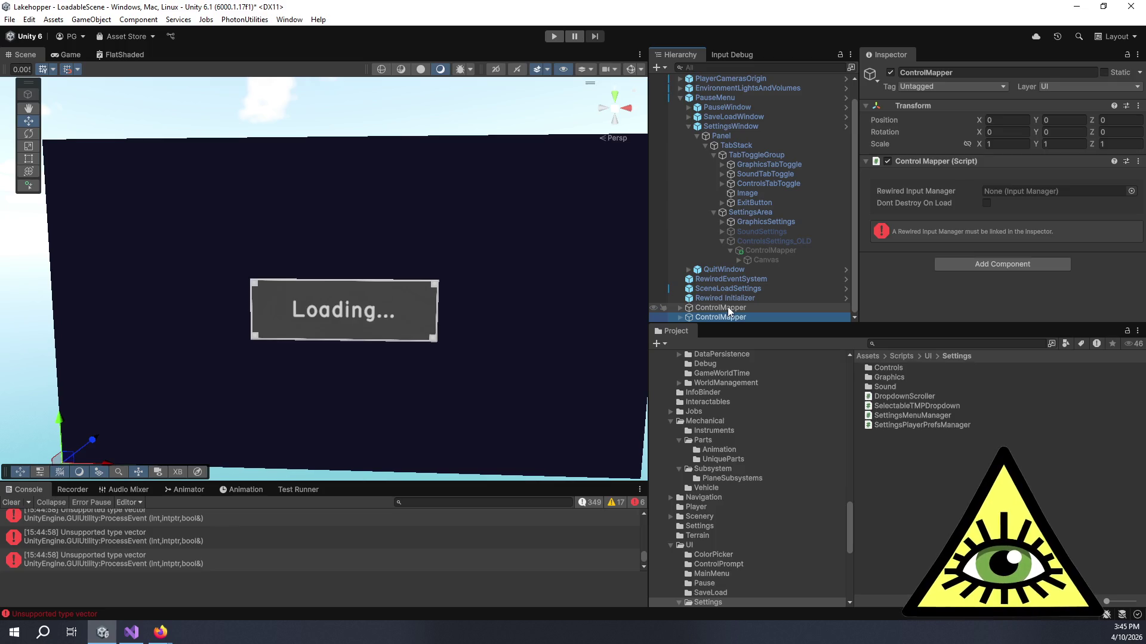
key("Delete")
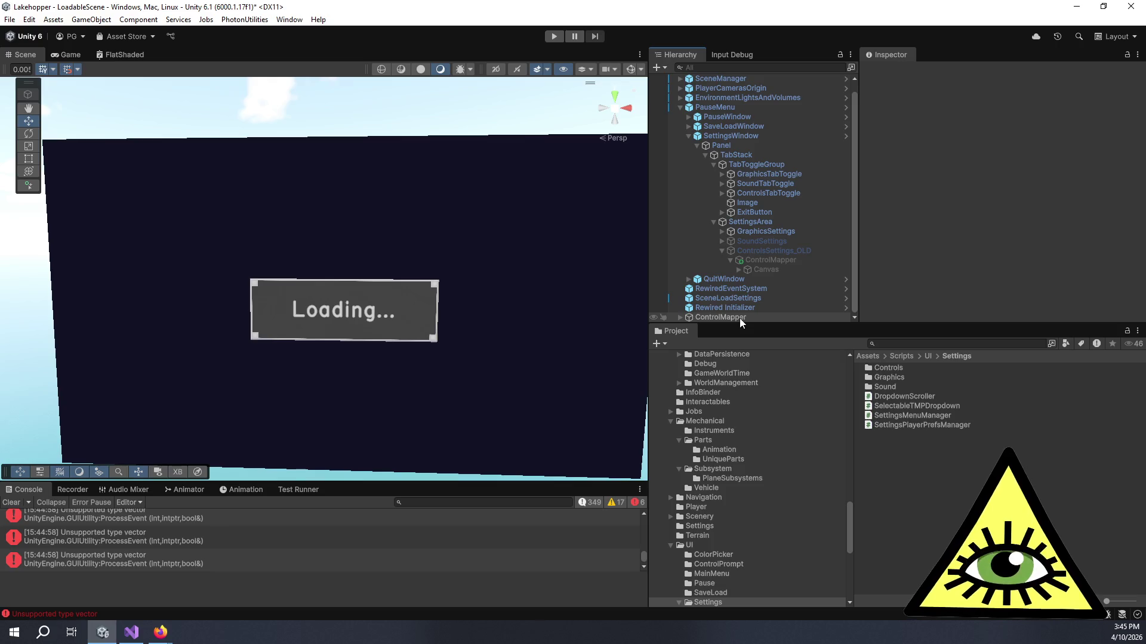
left_click(721, 254)
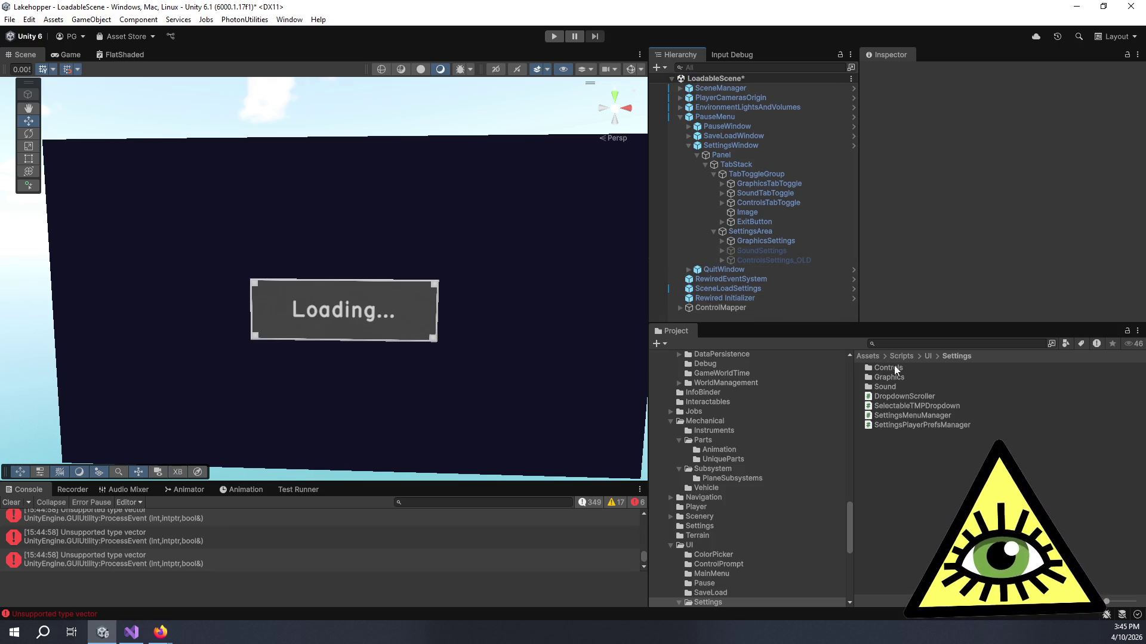
scroll(722, 555, "up", 3)
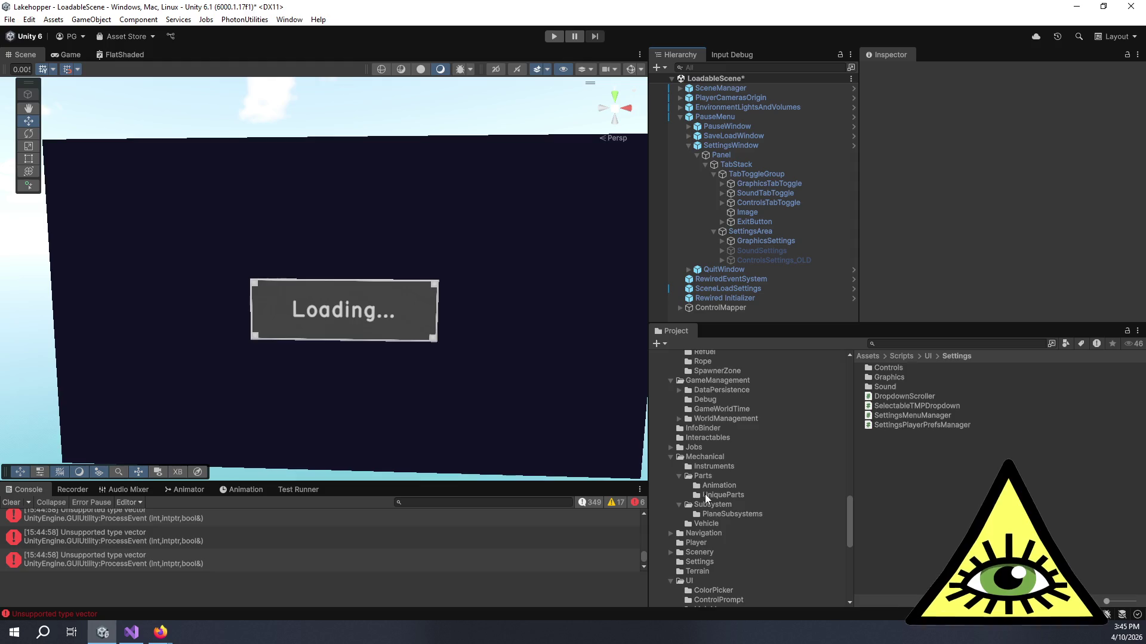
scroll(697, 486, "up", 10)
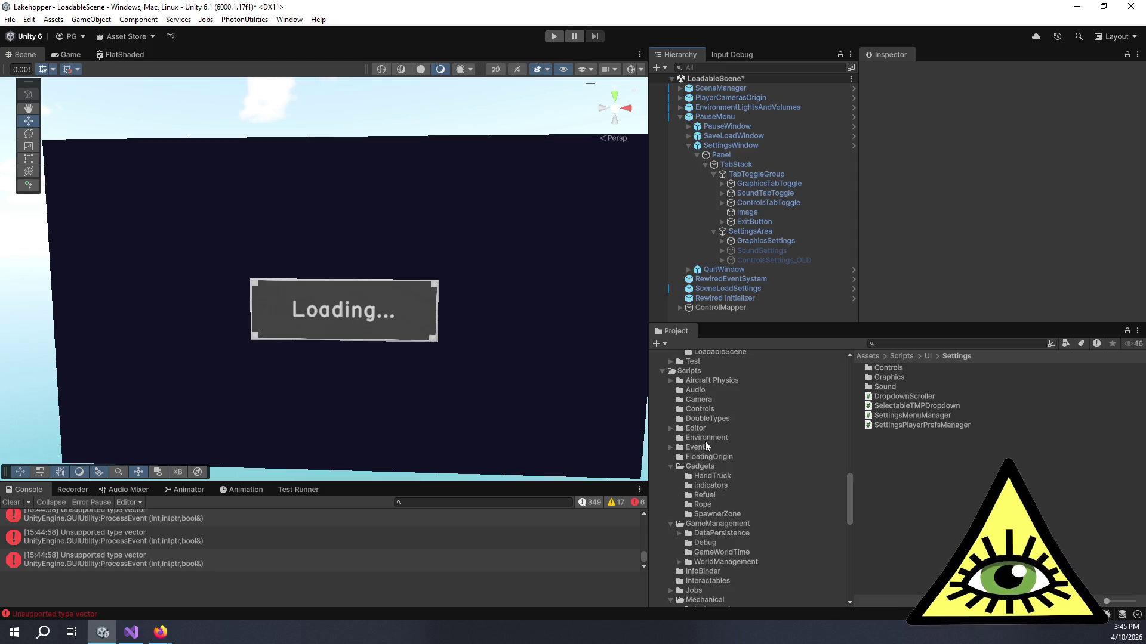
Browse Assets/Prefabs/Rewired, then reopen the SettingsWindow prefab for editing
left_click(709, 471)
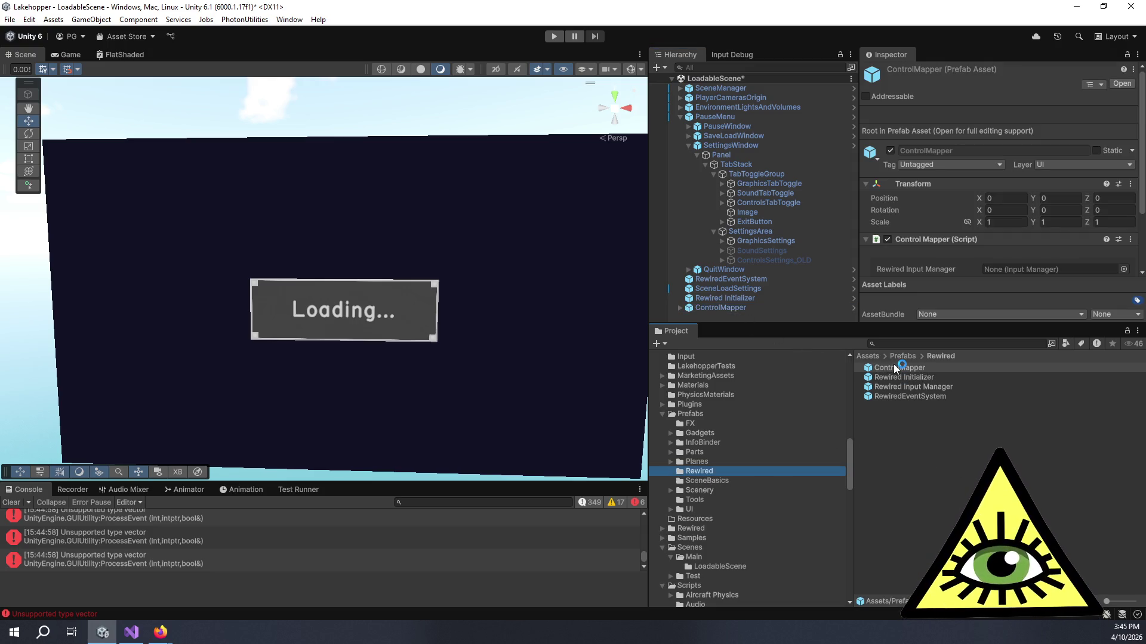
double_click(898, 368)
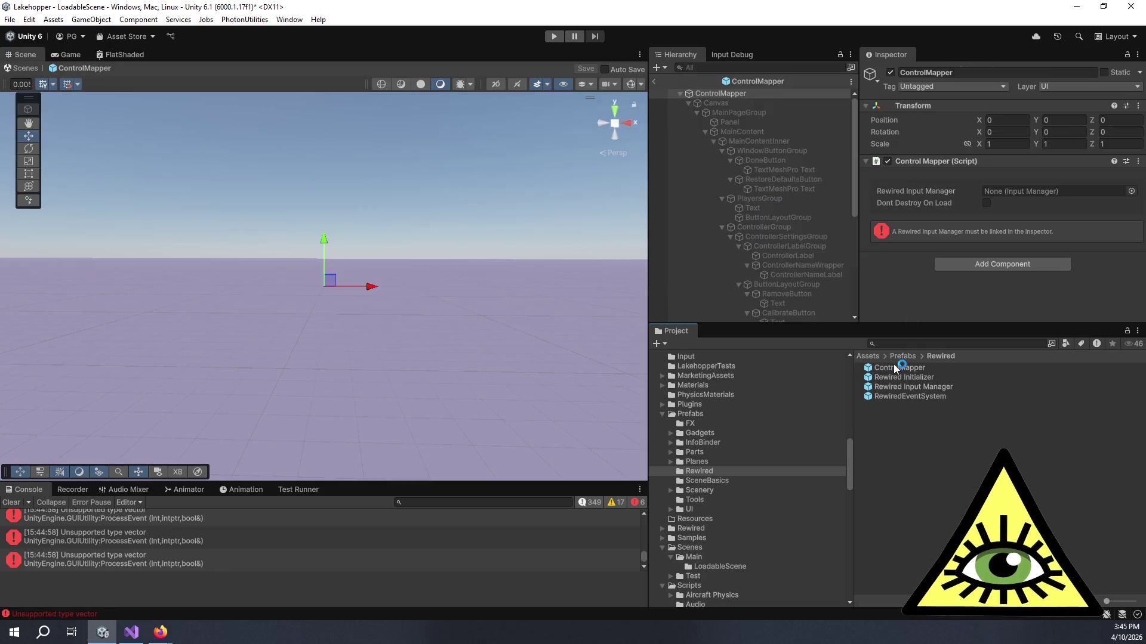
left_click(655, 85)
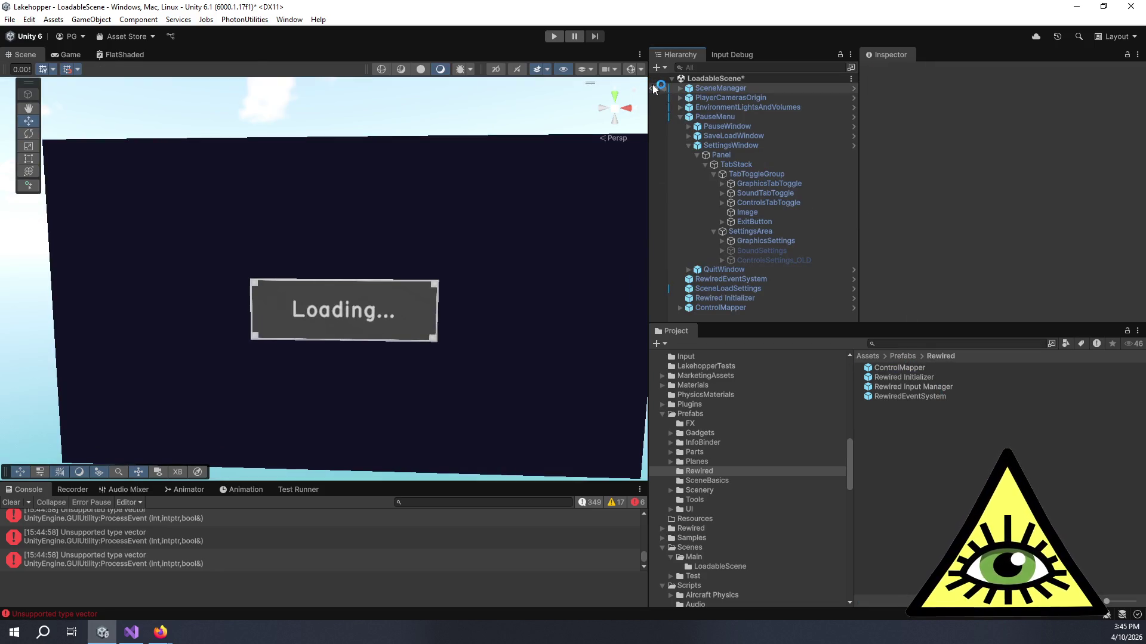
left_click(721, 145)
left_click(932, 103)
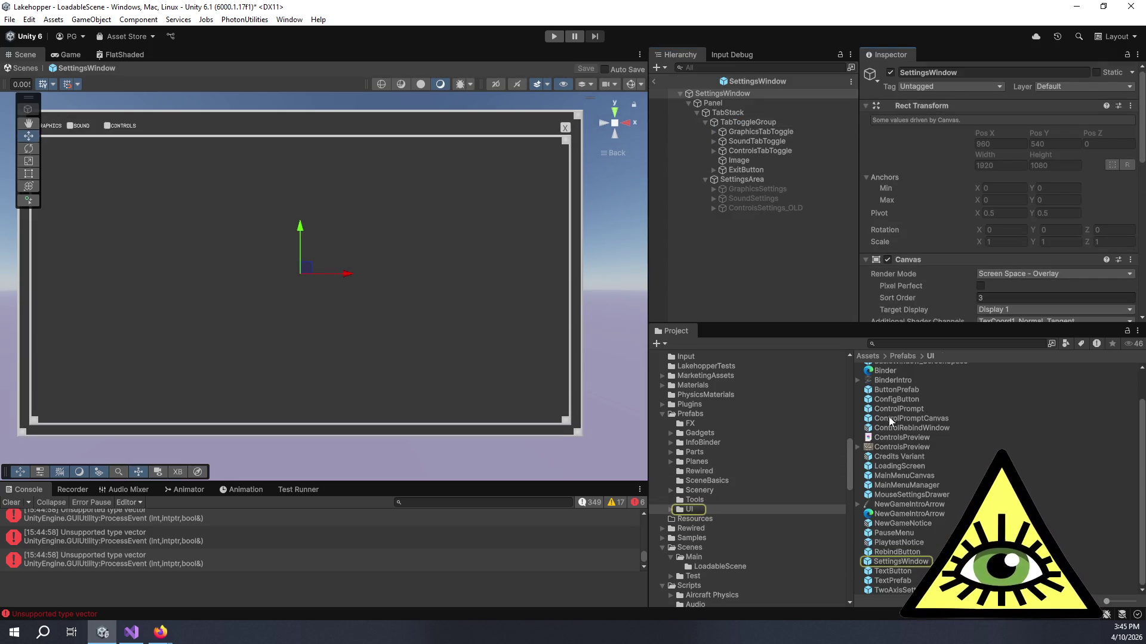
Nest the ControlMapper prefab under SettingsArea and name it ControlsSettings
scroll(901, 531, "up", 2)
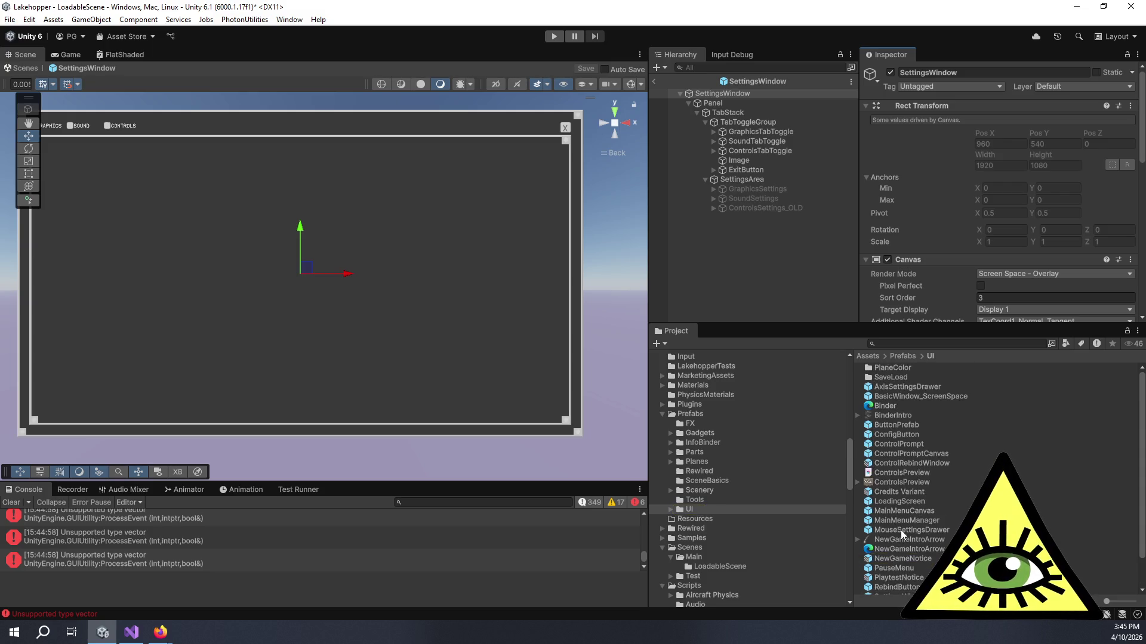
left_click(722, 471)
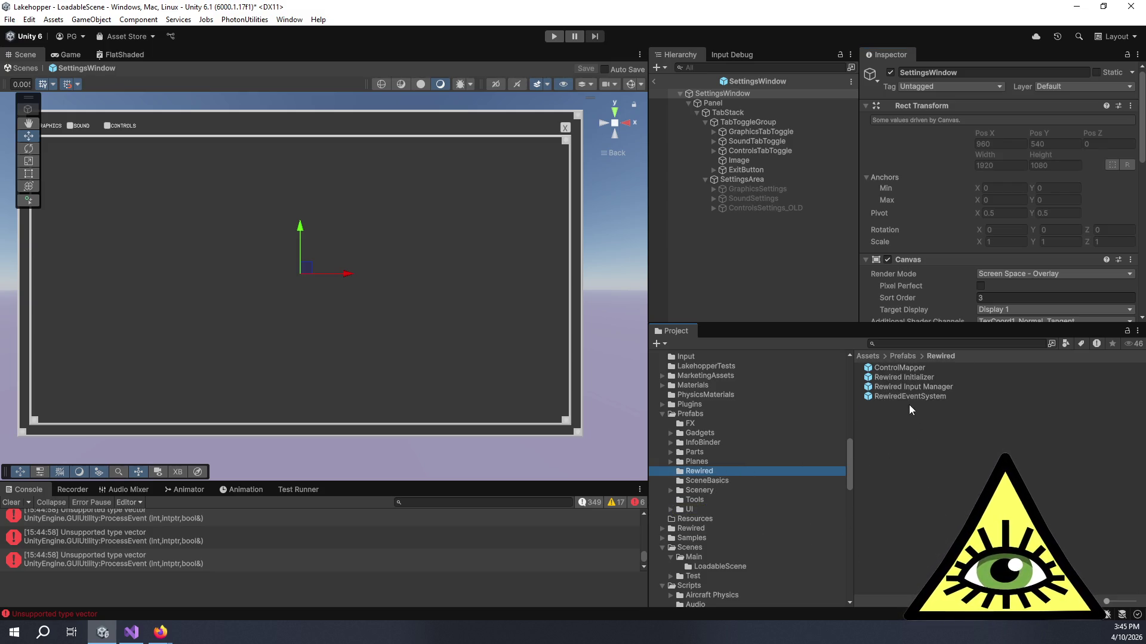
left_click_drag(890, 368, 775, 213)
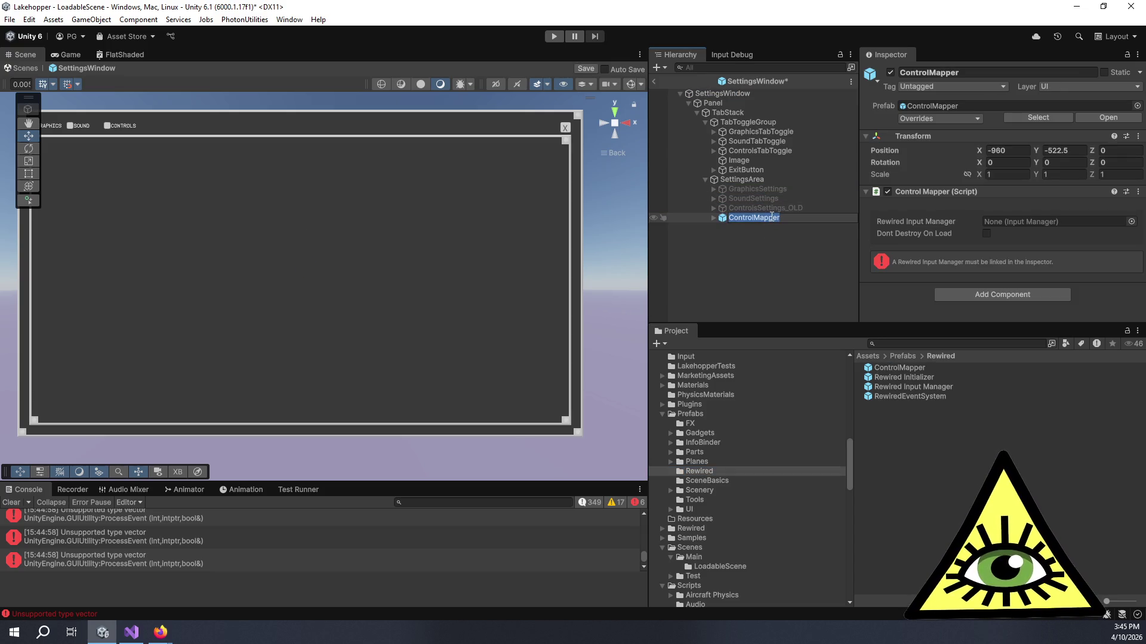
type("ControlsS")
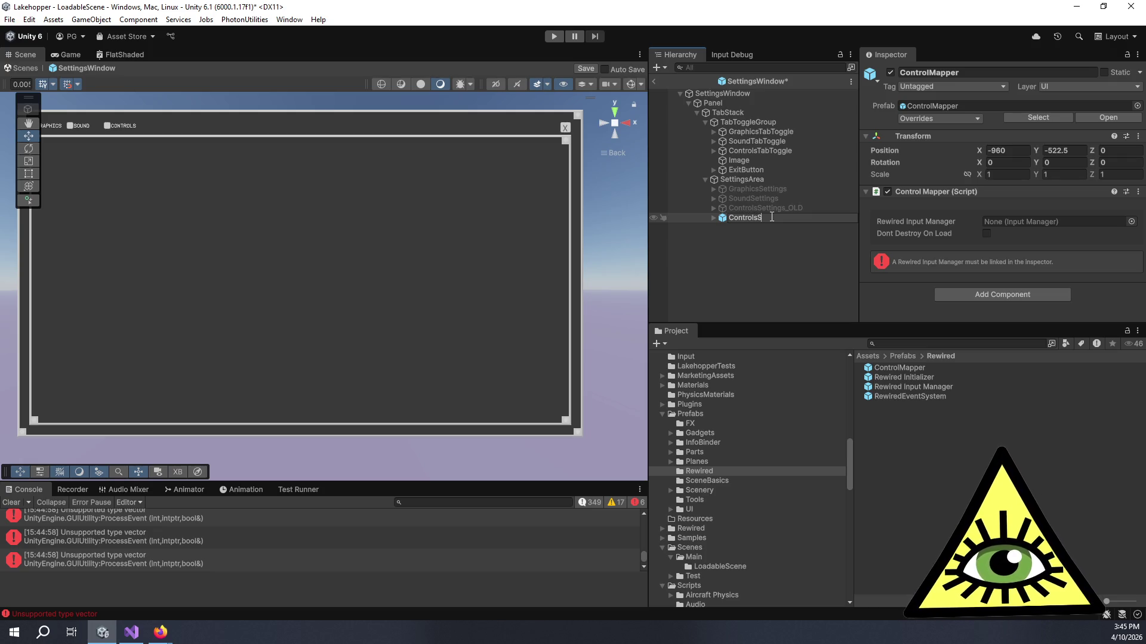
type("ettings")
left_click(800, 241)
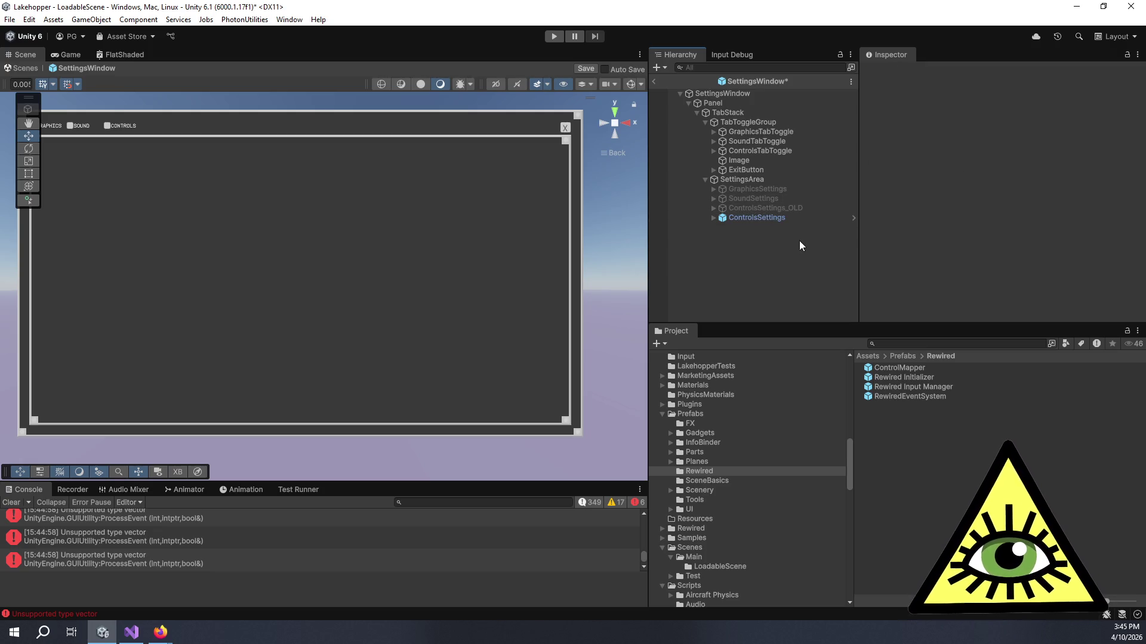
left_click(778, 219)
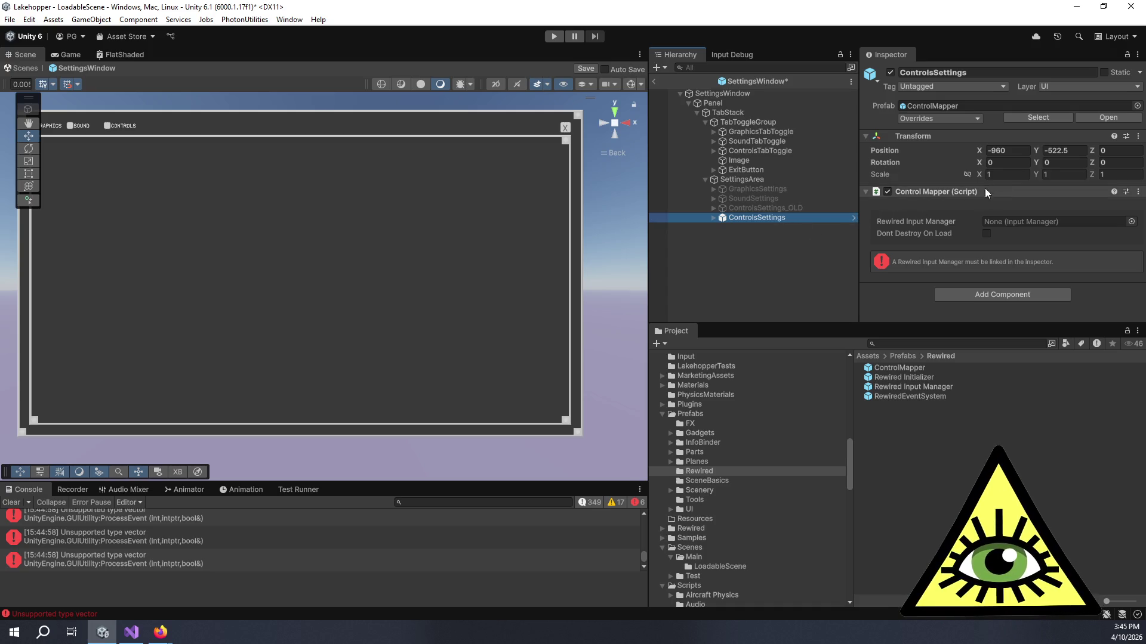
Set ControlsSettings' X and Y position to 0 and inspect its Control Mapper component
left_click(1020, 155)
type("0")
key("Tab")
type("0")
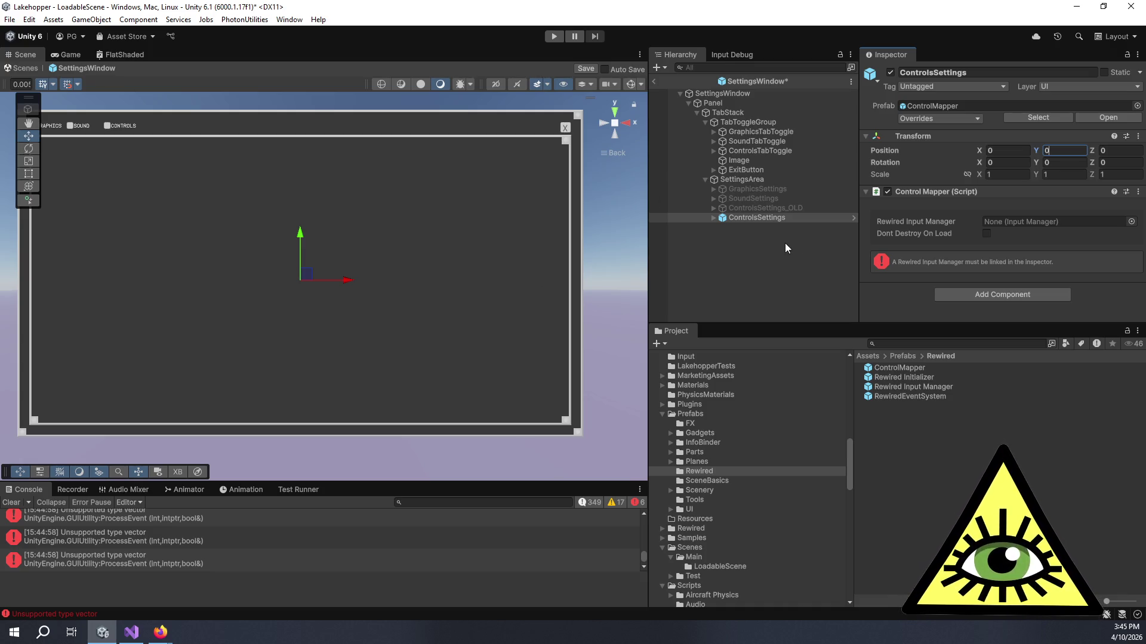
left_click(740, 179)
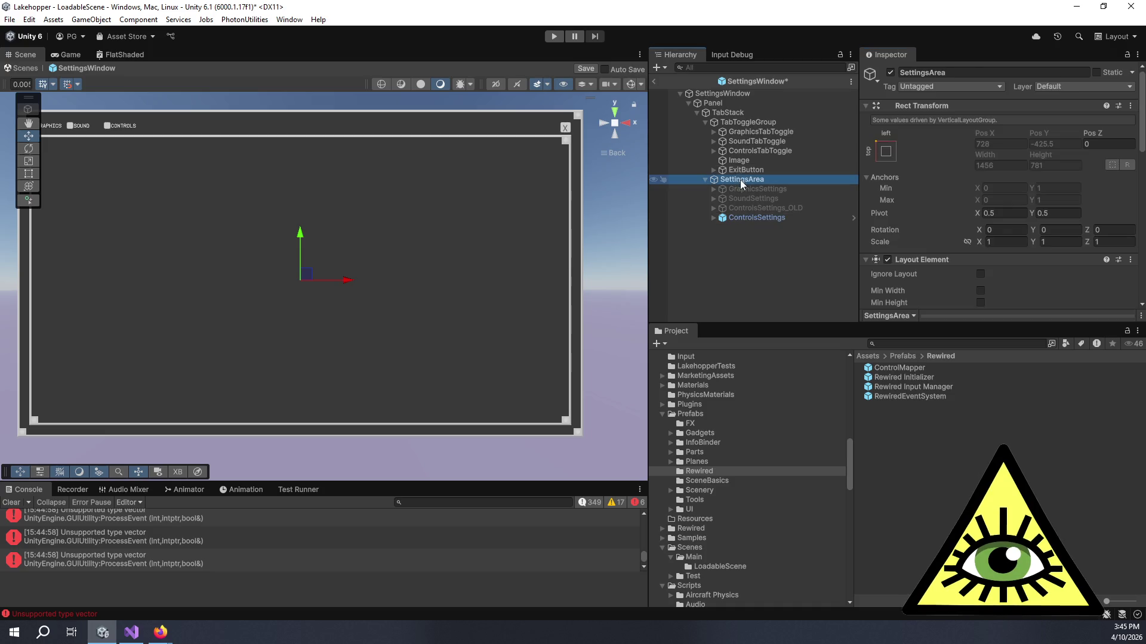
scroll(910, 232, "down", 5)
scroll(916, 239, "up", 5)
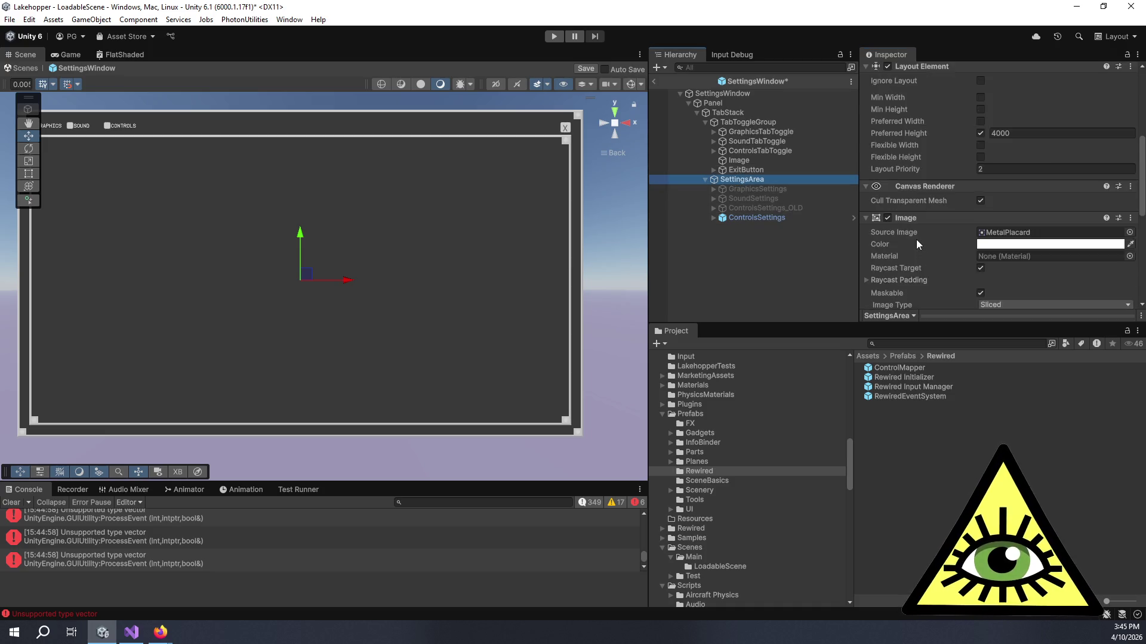
left_click(756, 218)
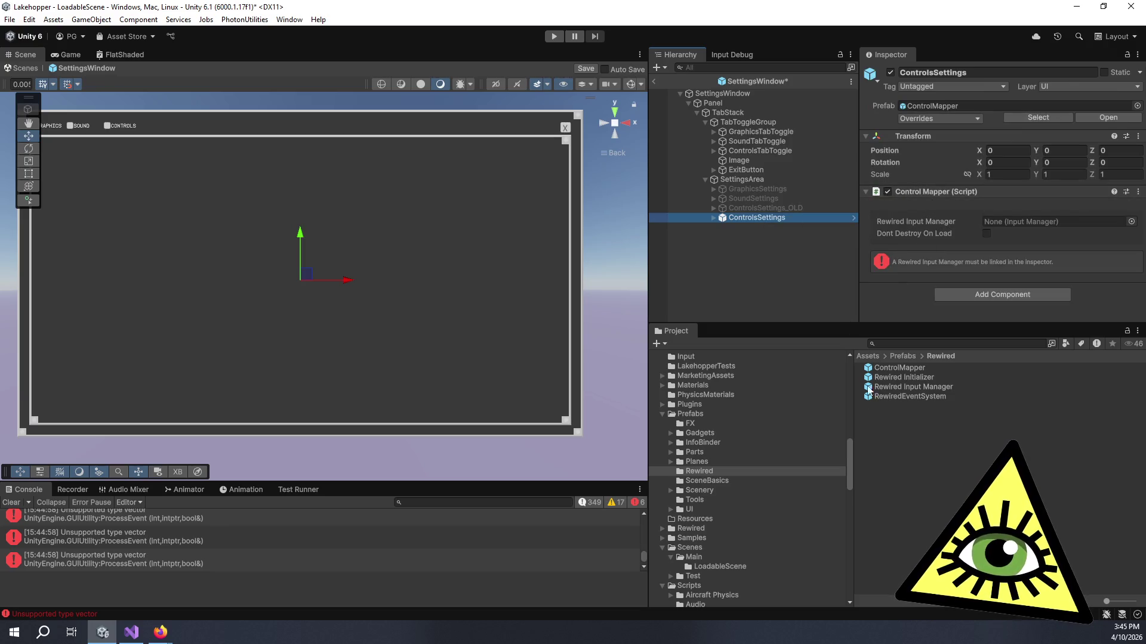
Assign the Rewired Input Manager prefab to ControlsSettings' Control Mapper and expand its children
left_click_drag(894, 386, 1008, 220)
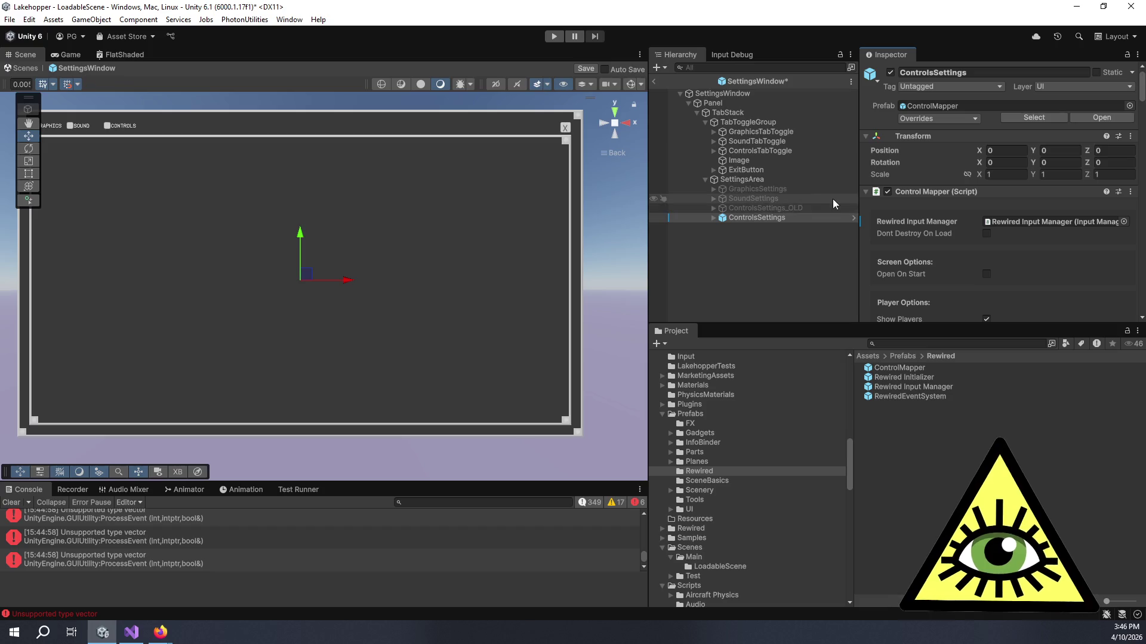
scroll(865, 230, "down", 10)
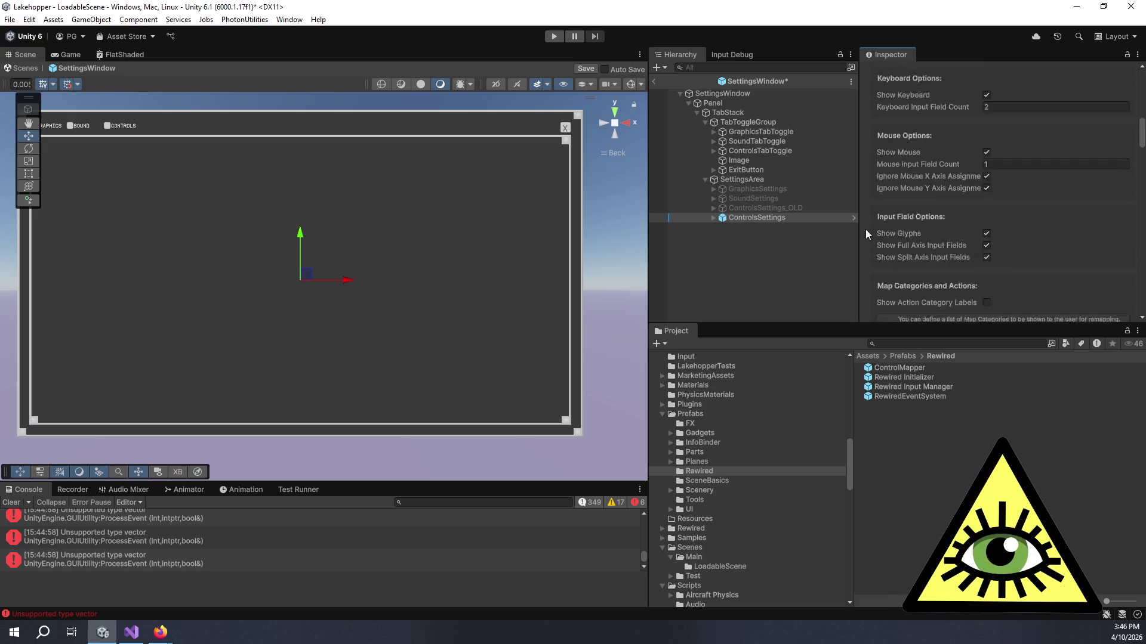
scroll(865, 230, "down", 10)
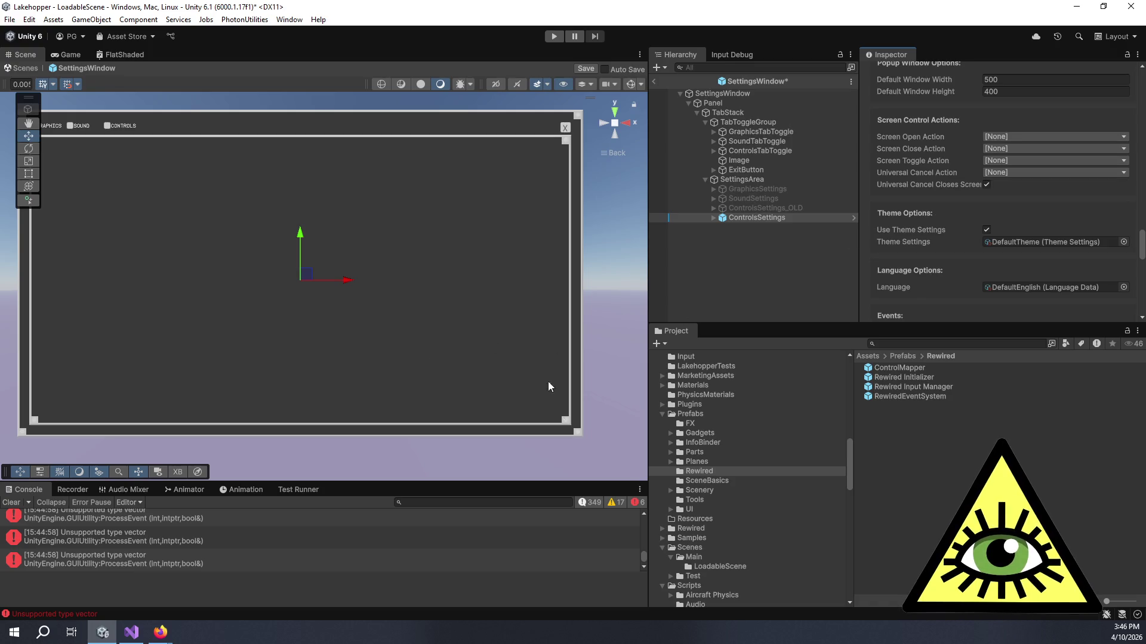
mouse_move(428, 459)
left_mouse_down()
mouse_move(573, 435)
mouse_move(482, 457)
left_mouse_up()
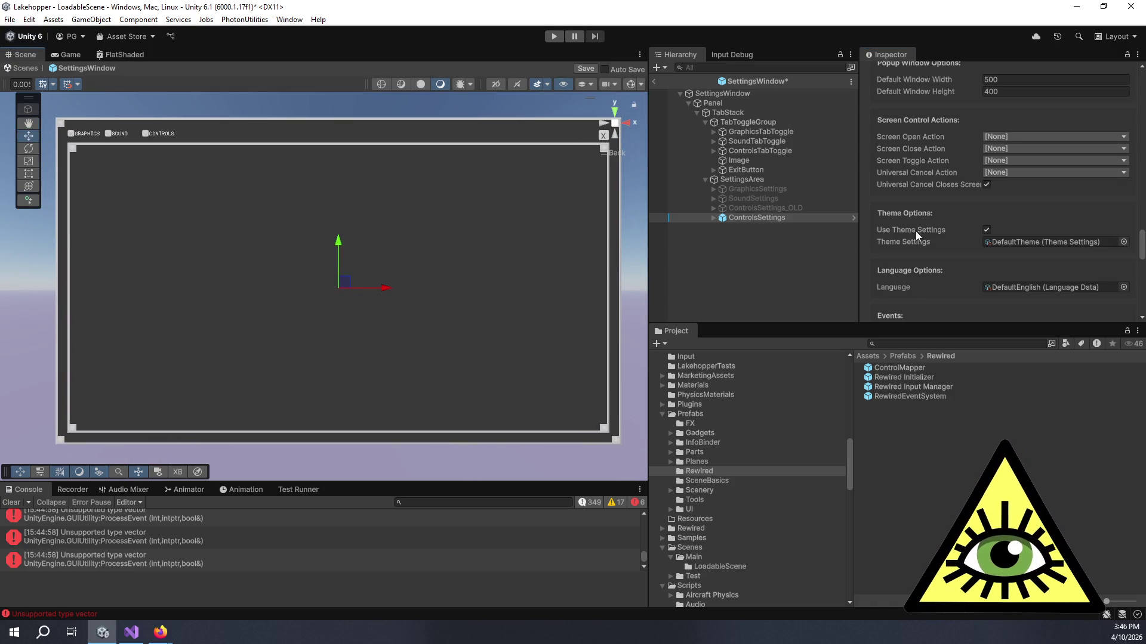
scroll(925, 224, "up", 20)
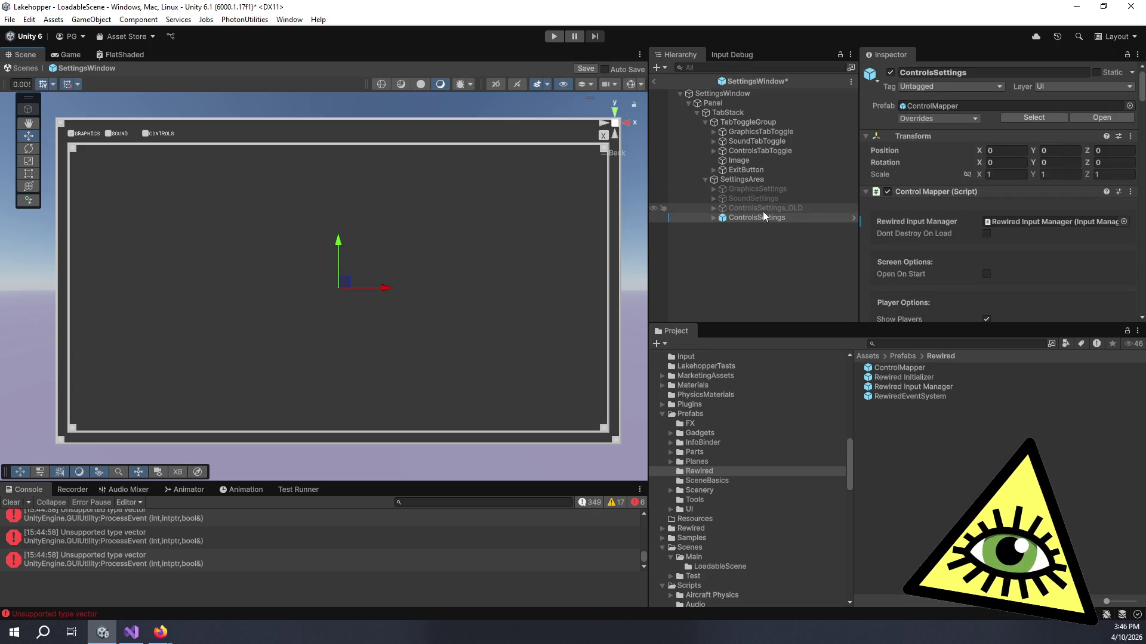
left_click(711, 219)
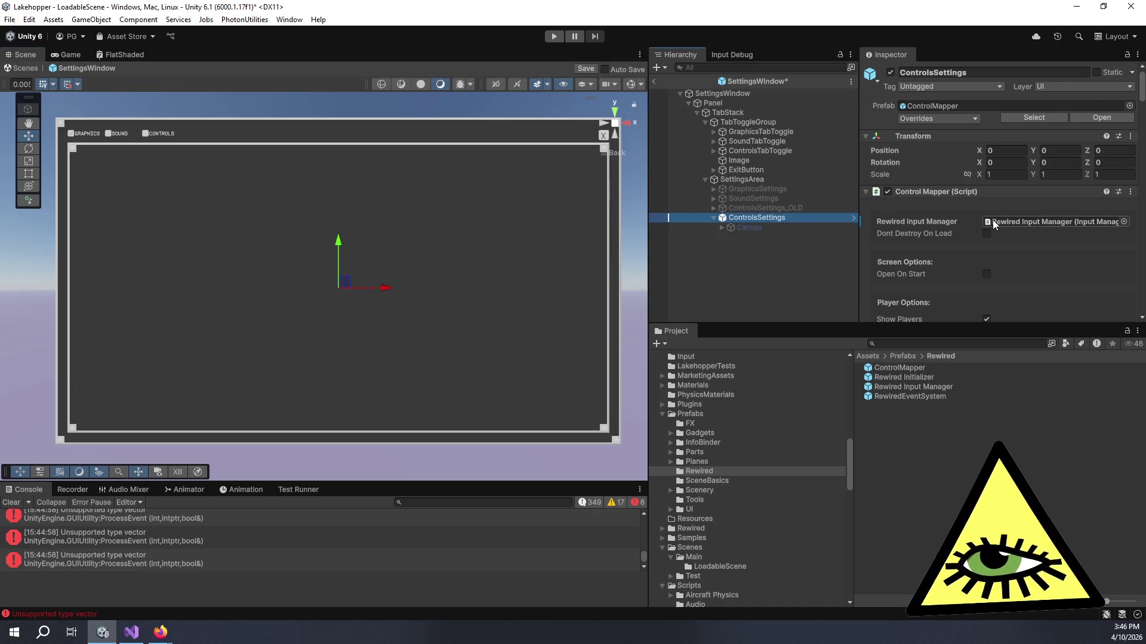
scroll(967, 232, "down", 10)
scroll(944, 238, "down", 15)
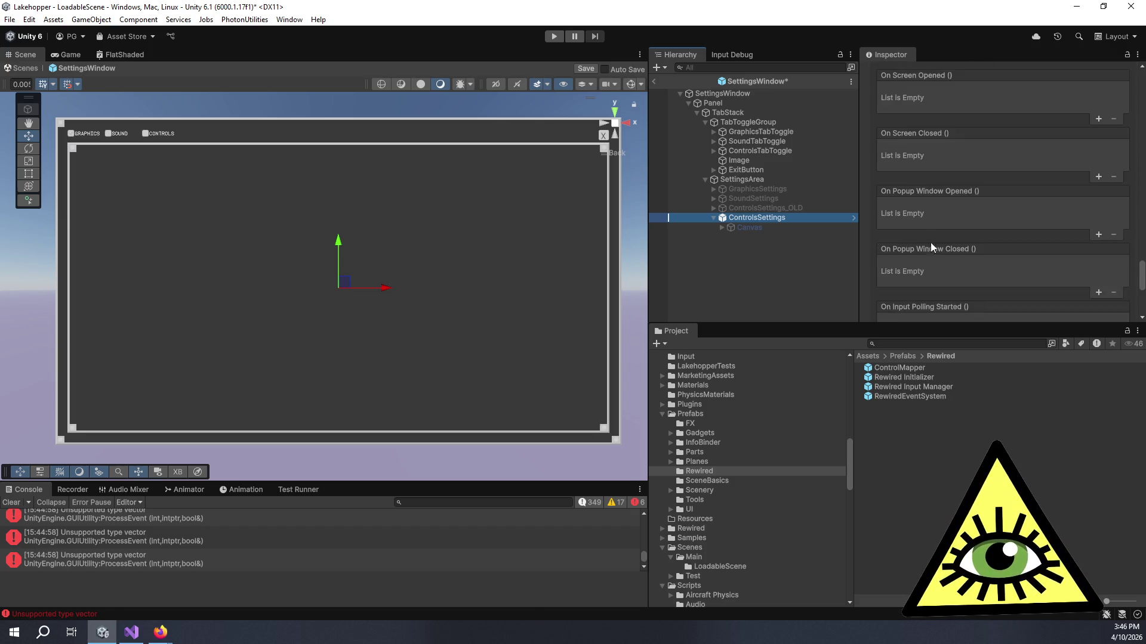
left_click(973, 308)
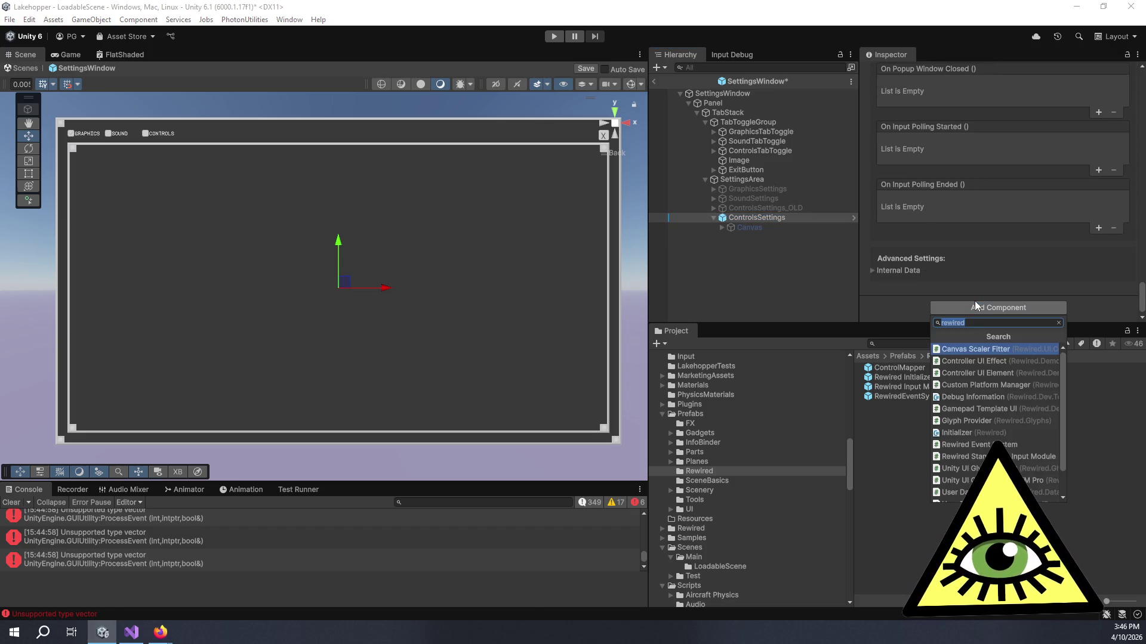
Attempt adding an Image component, cancel the warning, and open ControlMapper, saving SettingsWindow changes
type("ima")
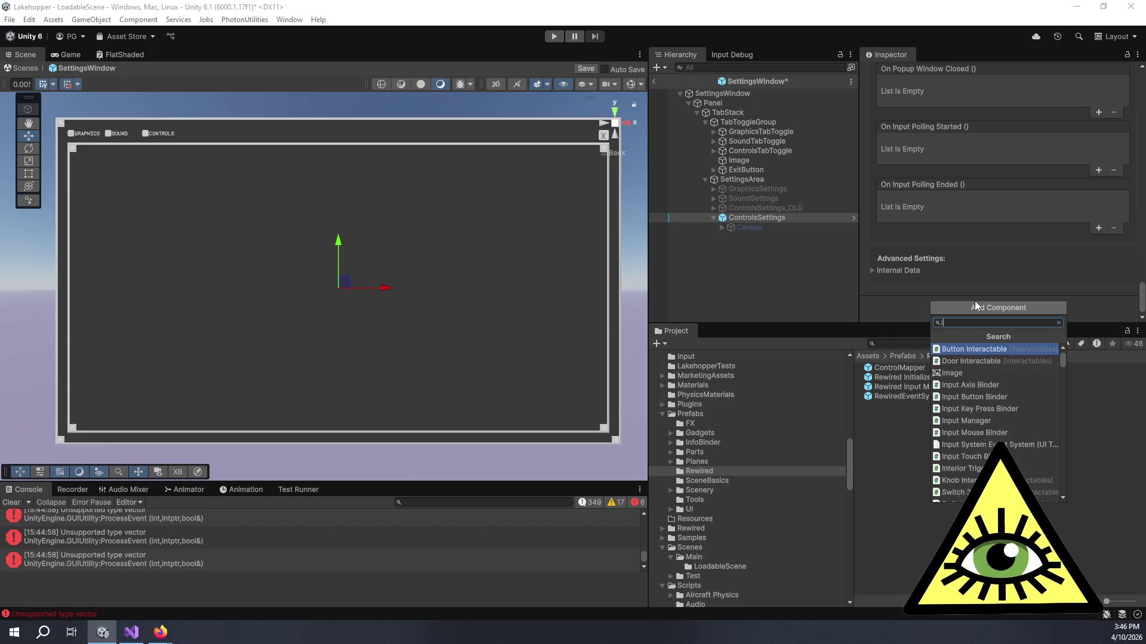
key("Return")
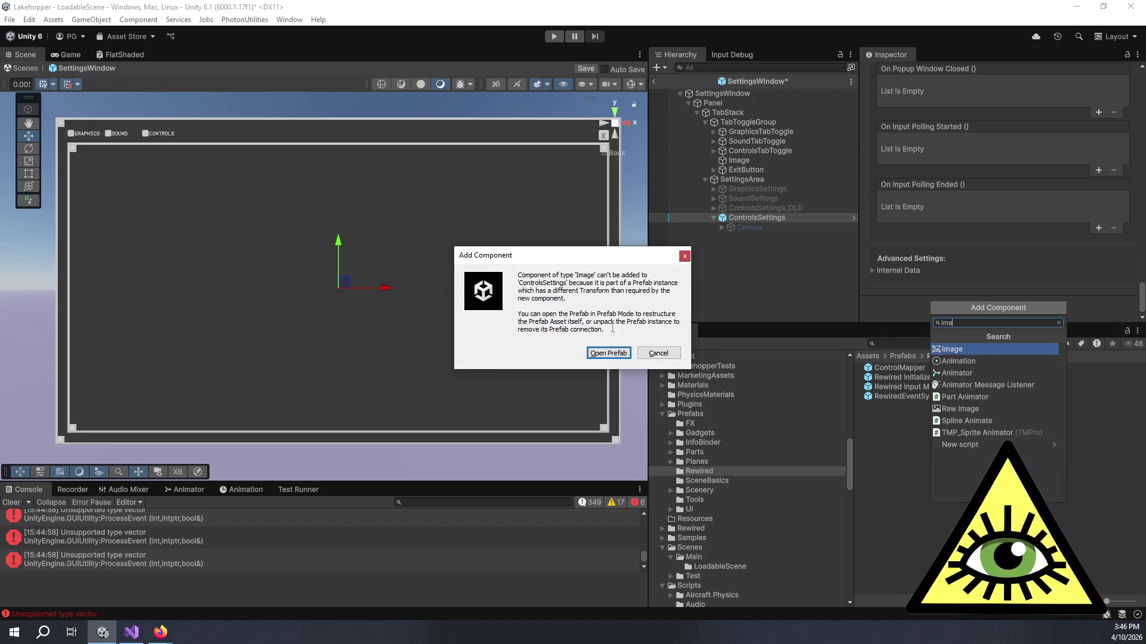
left_click(654, 357)
left_click(897, 367)
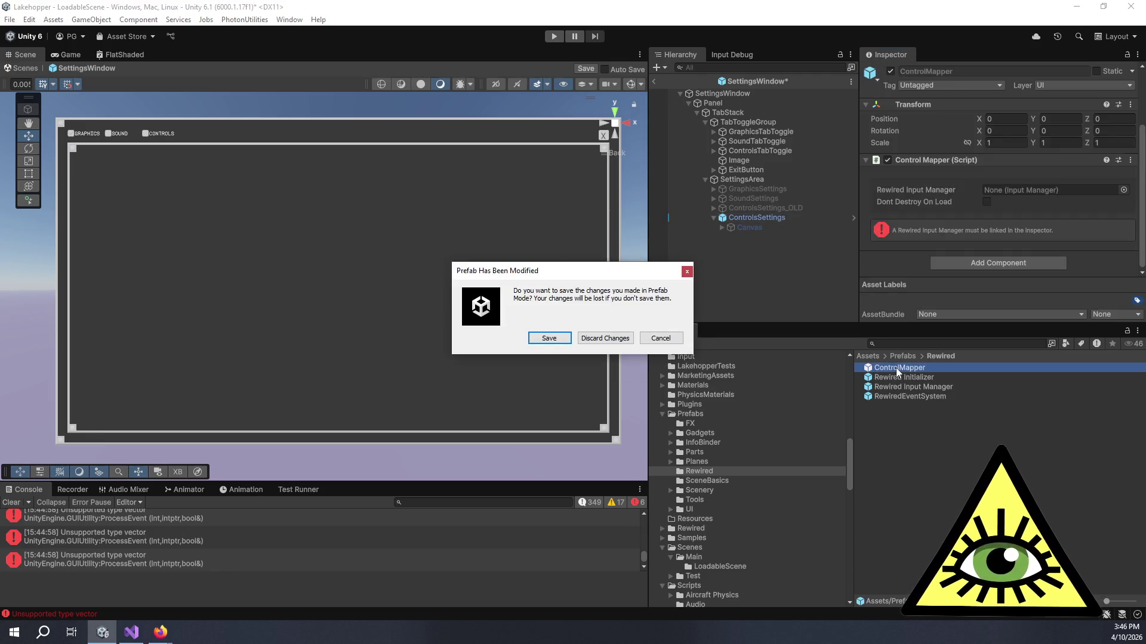
left_click(537, 337)
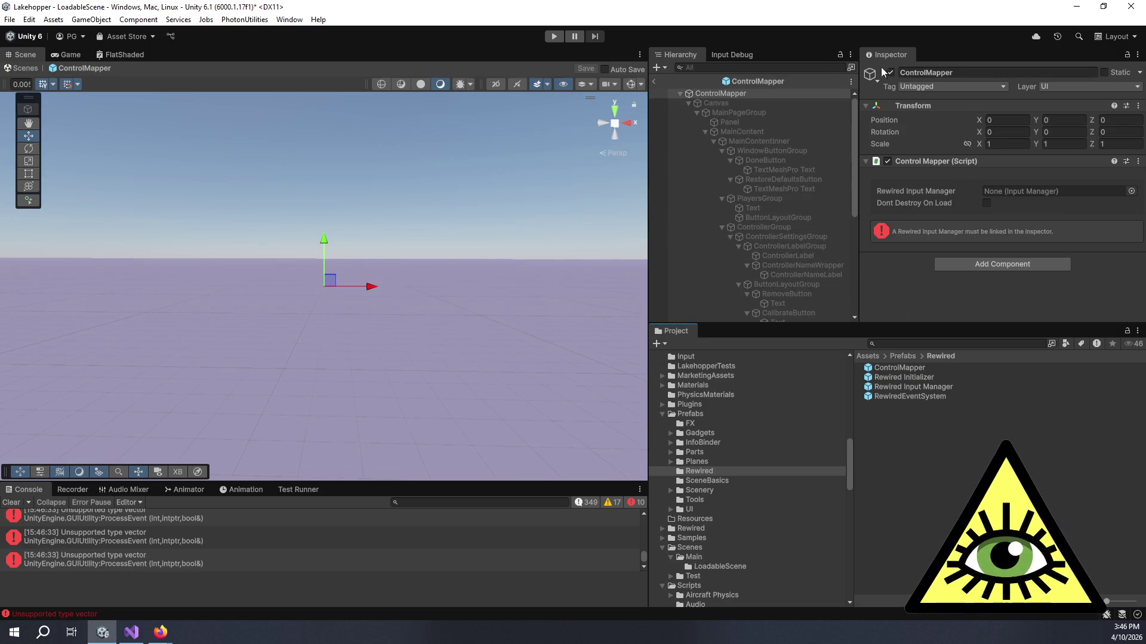
left_click(745, 93)
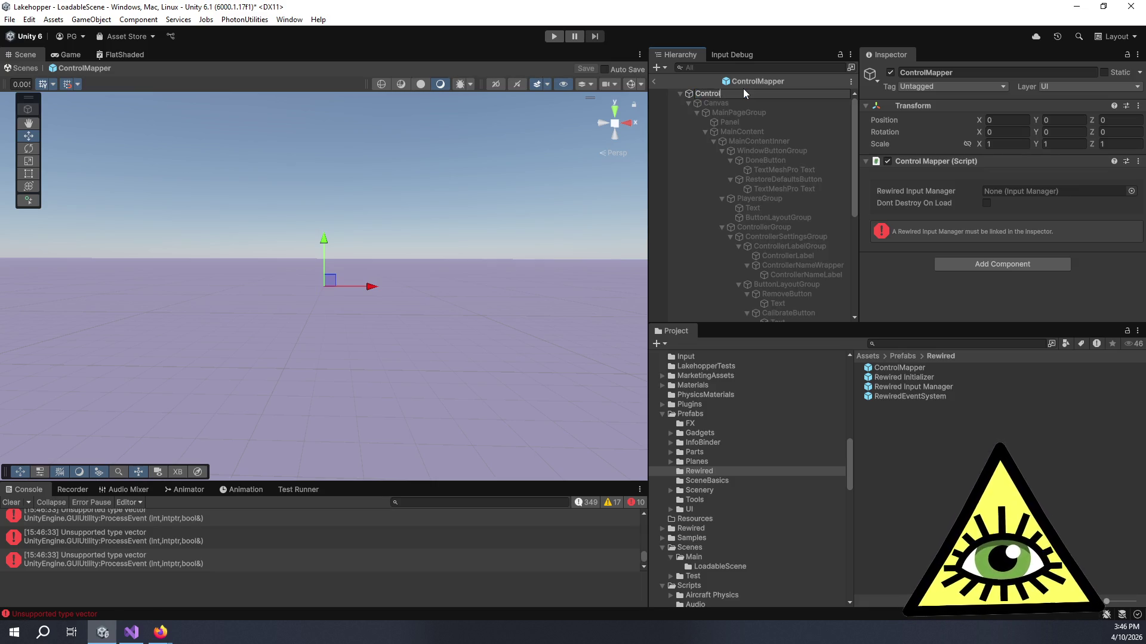
Keep the root named ControlMapper, add a Rect Transform, and enlarge the Console to read warnings
key("Return")
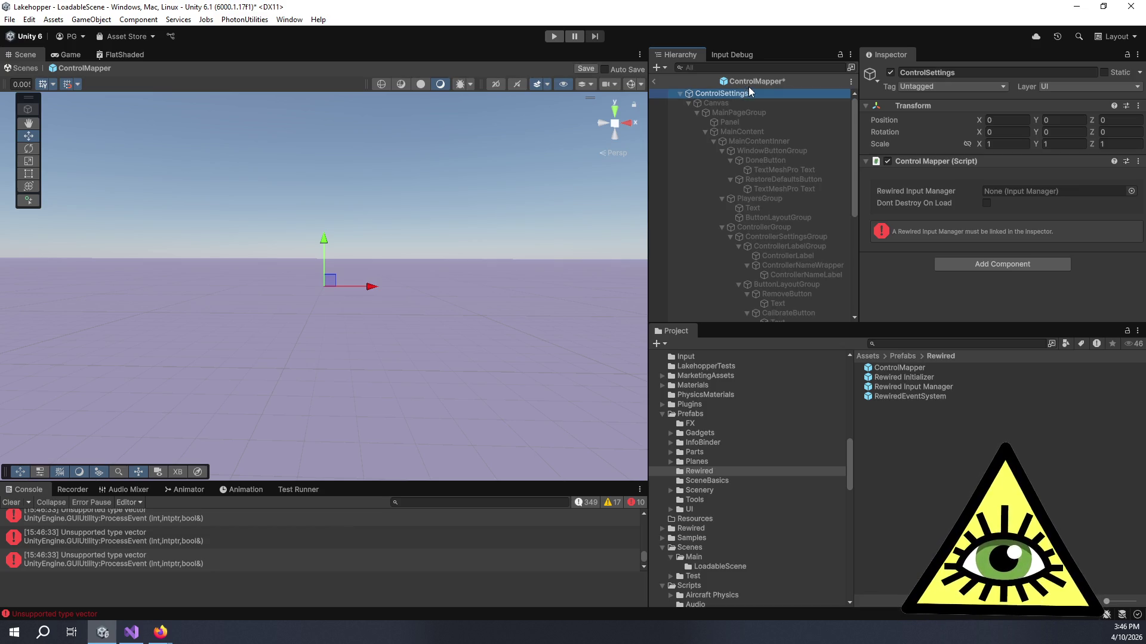
key("ctrl+z")
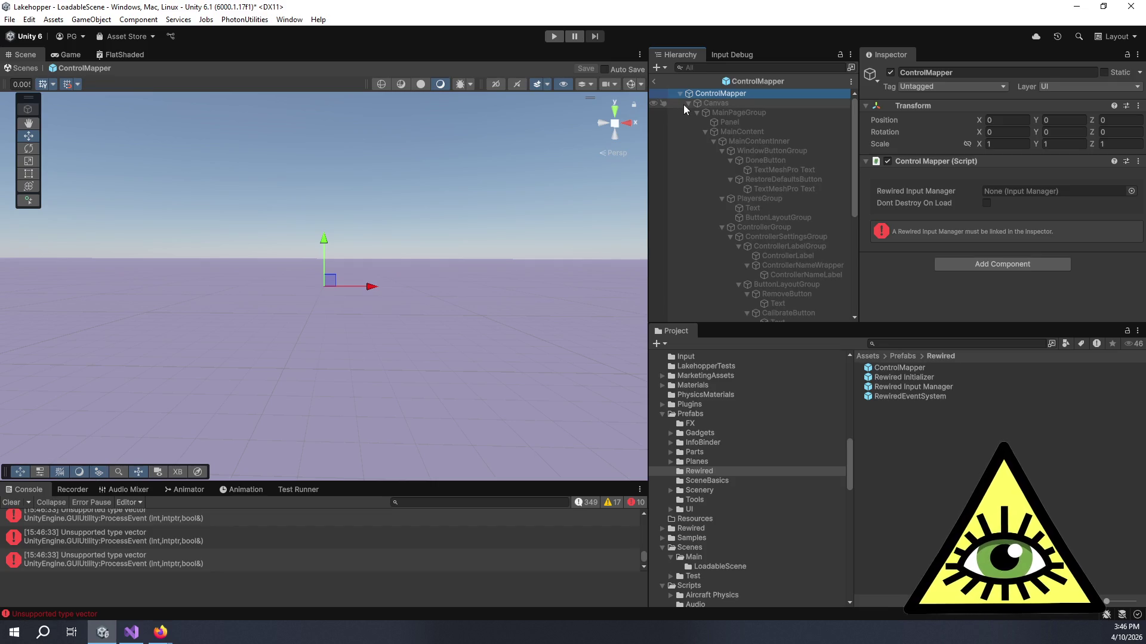
left_click(982, 267)
key("Return")
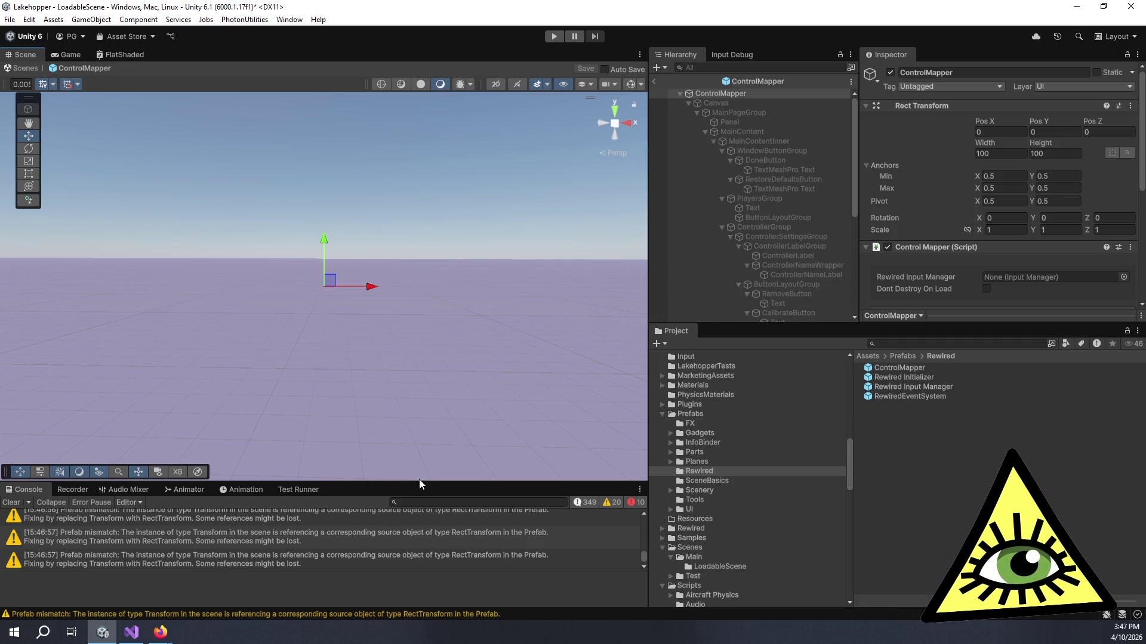
left_click_drag(407, 483, 421, 196)
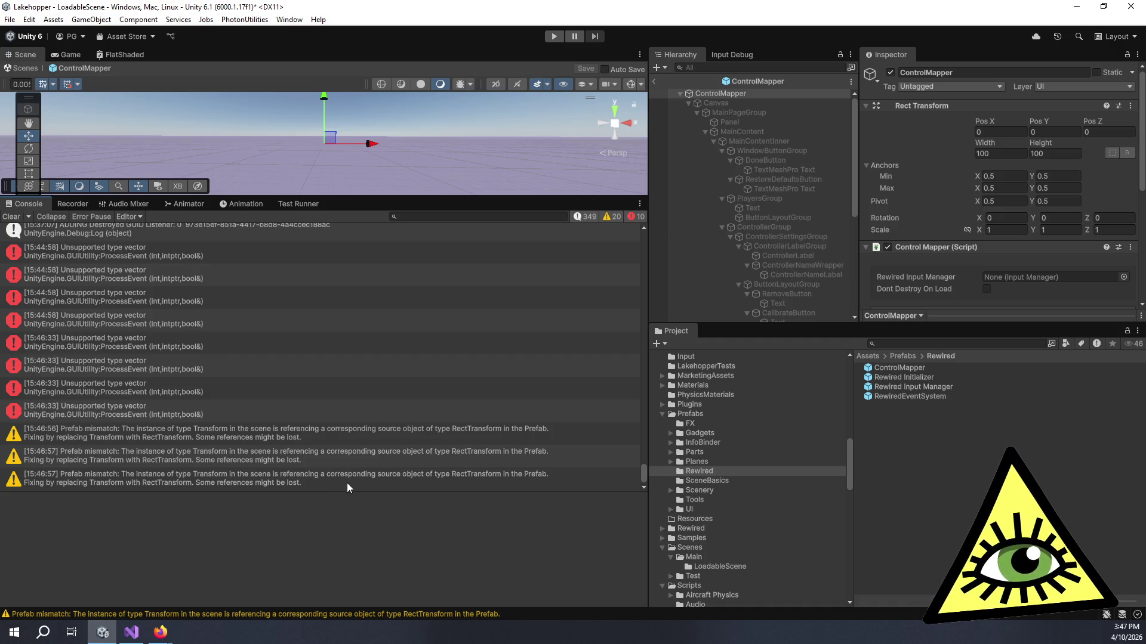
Leave the ControlMapper prefab, open SettingsWindow, and activate the Canvas inside ControlsSettings
left_click(652, 83)
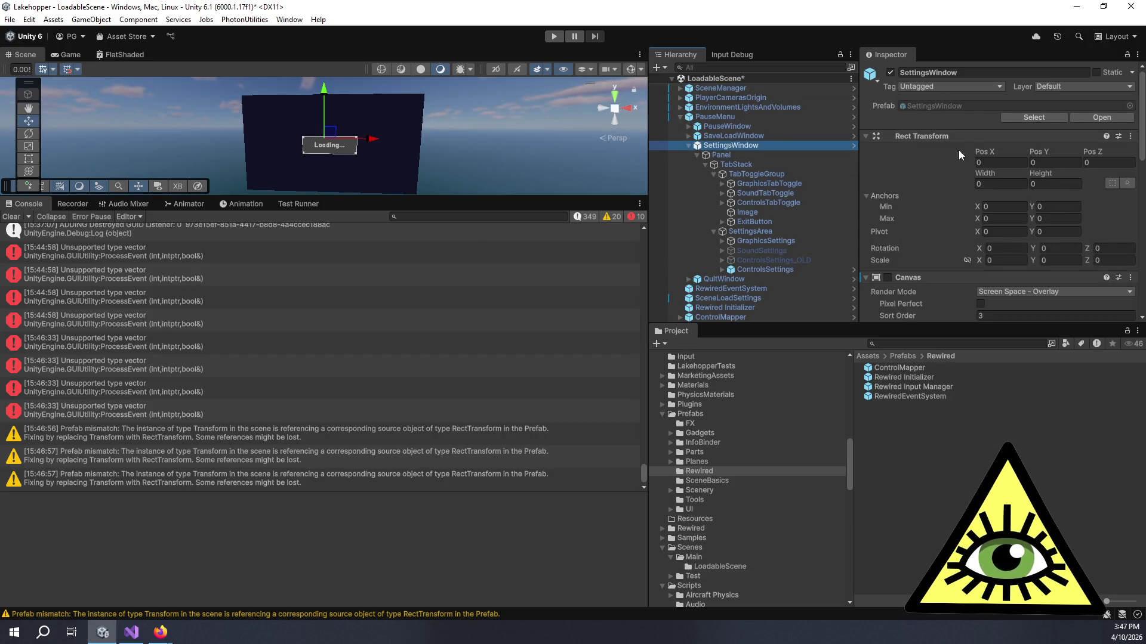
double_click(961, 108)
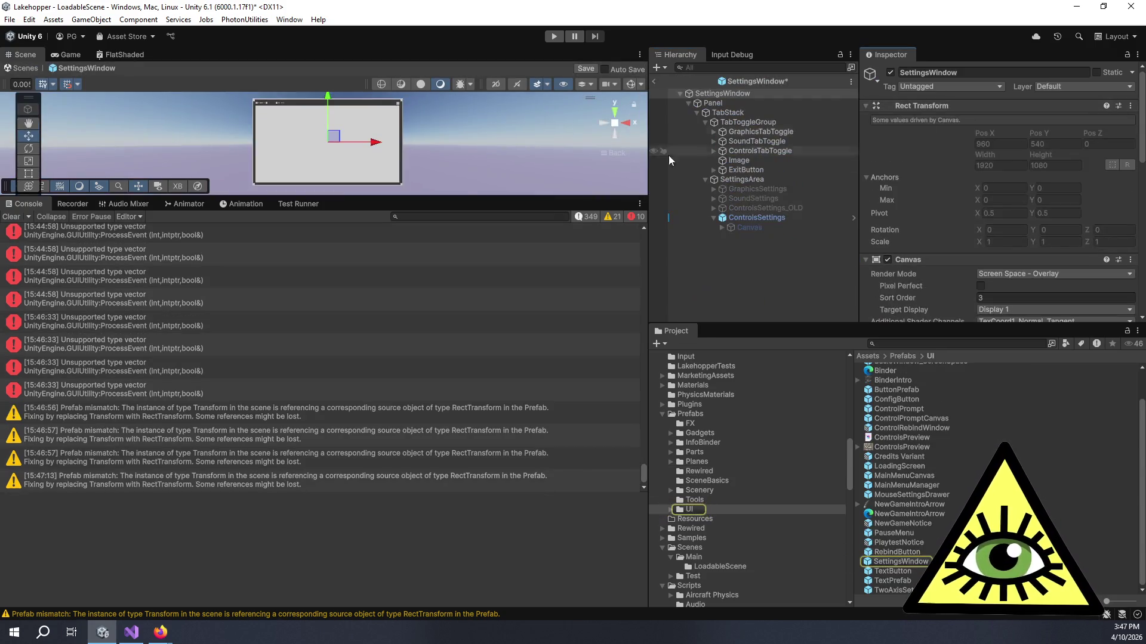
left_click_drag(464, 197, 464, 495)
left_click(750, 227)
left_click(890, 74)
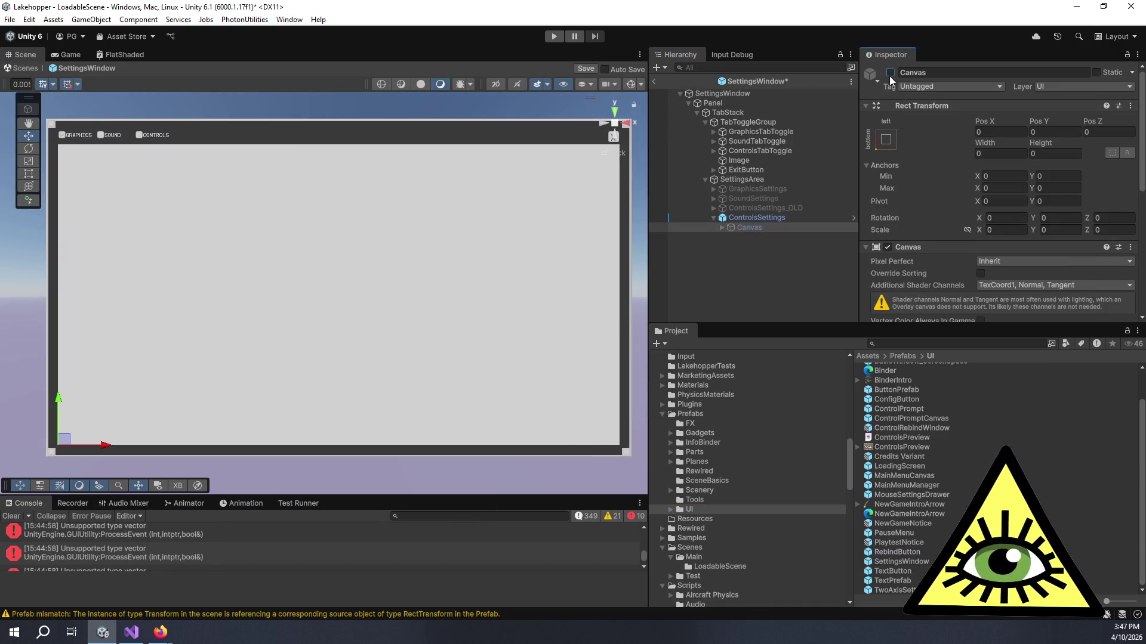
left_click(718, 227)
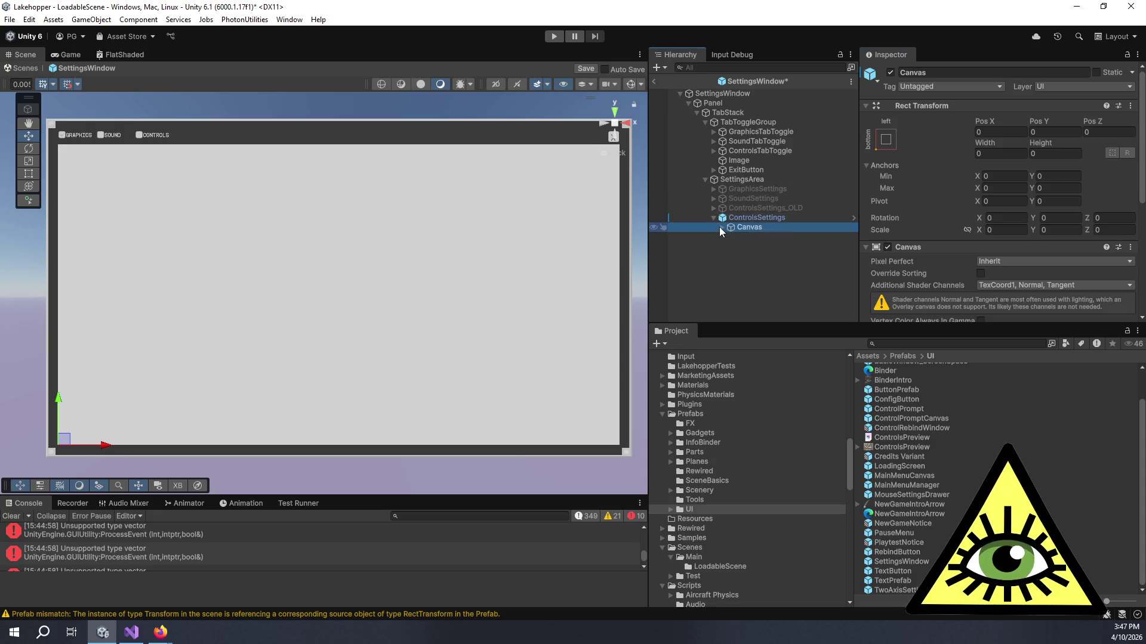
left_click(718, 227)
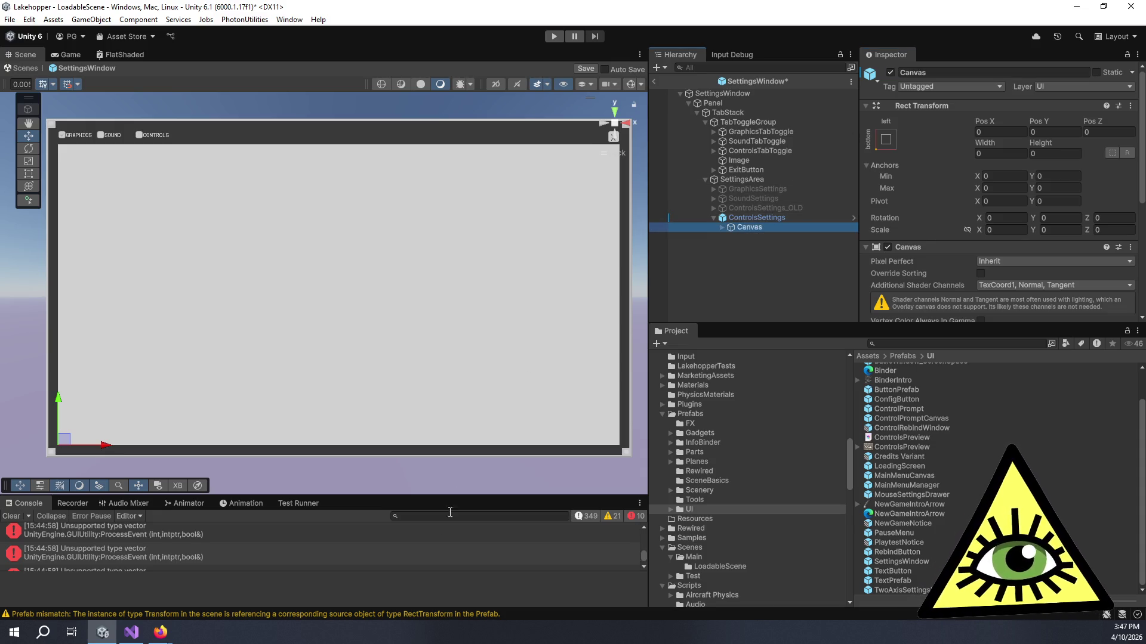
scroll(422, 561, "down", 5)
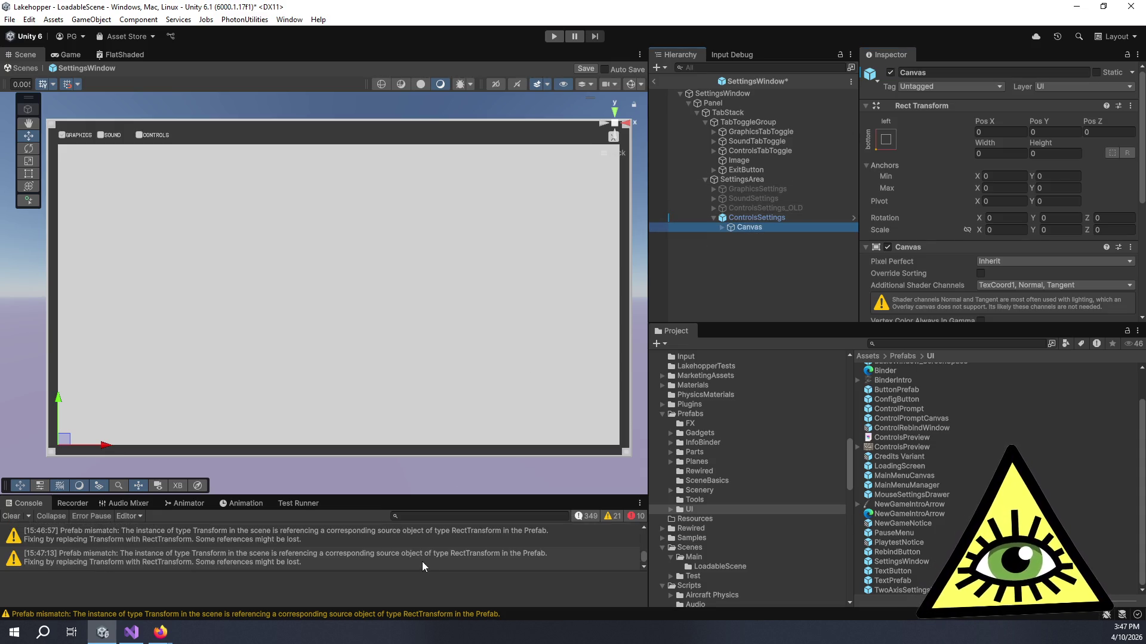
Try a stretch anchor preset on ControlsSettings, then revert it to top-left
left_click(740, 219)
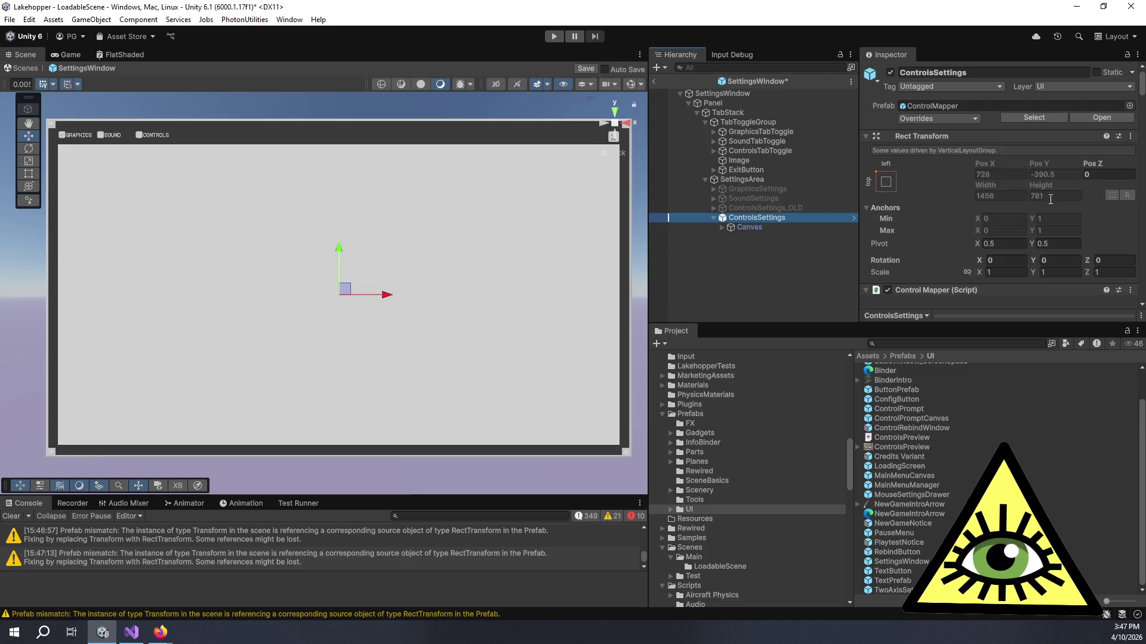
left_click(886, 181)
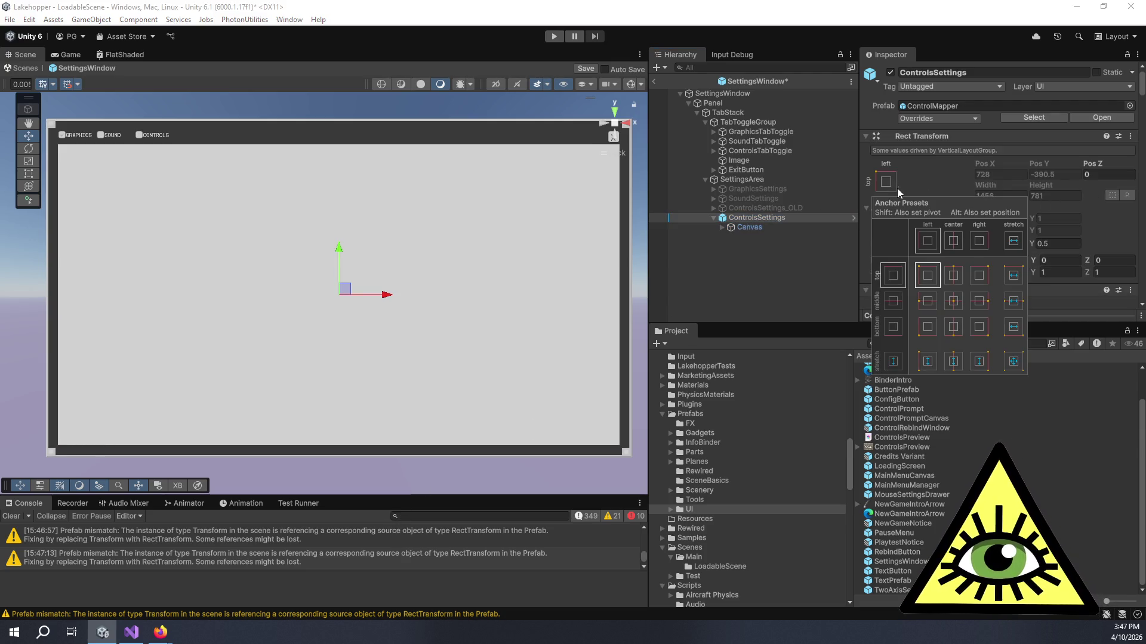
left_click(1013, 361)
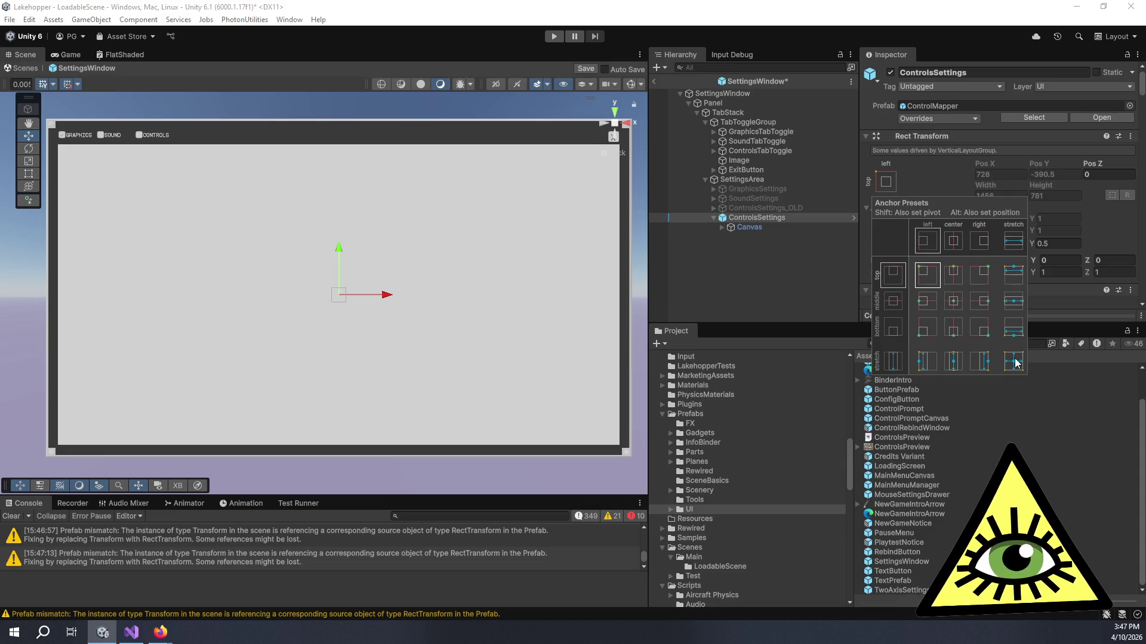
left_click(927, 275)
left_click(945, 162)
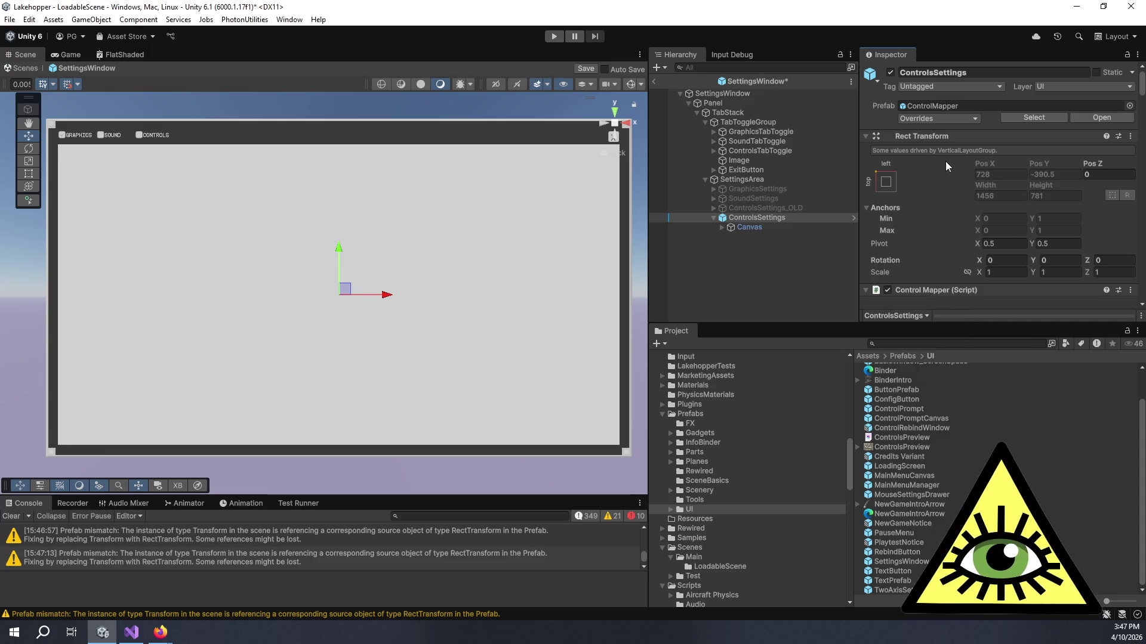
Tint the ControlsSettings Image colour dark grey with the eyedropper
scroll(944, 212, "down", 10)
scroll(982, 270, "down", 10)
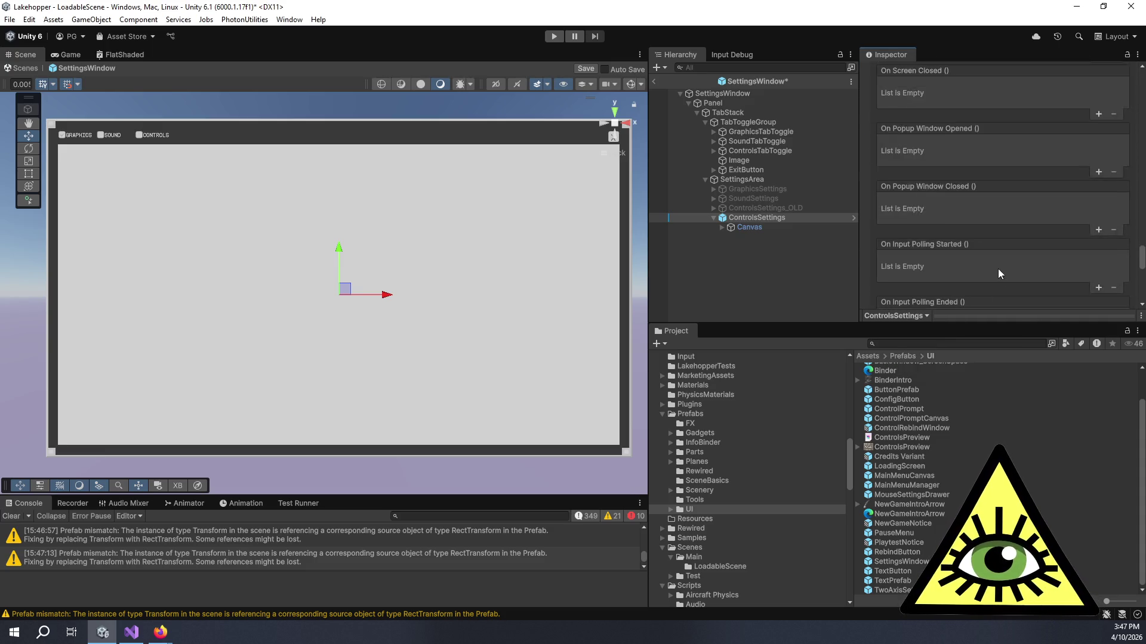
left_click(1130, 182)
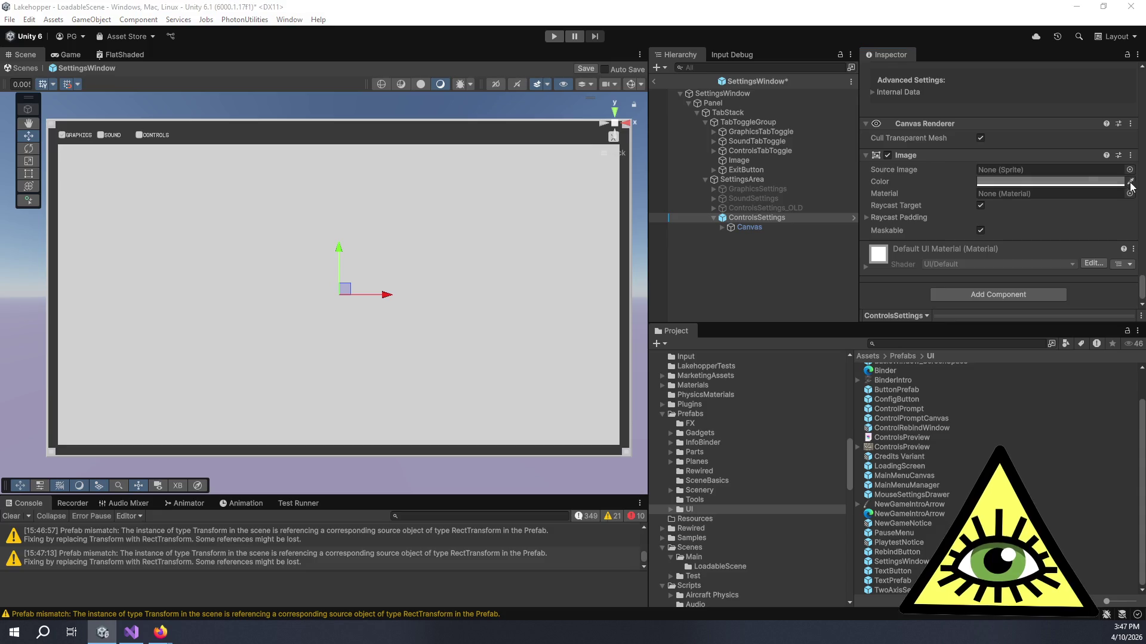
left_click(1060, 188)
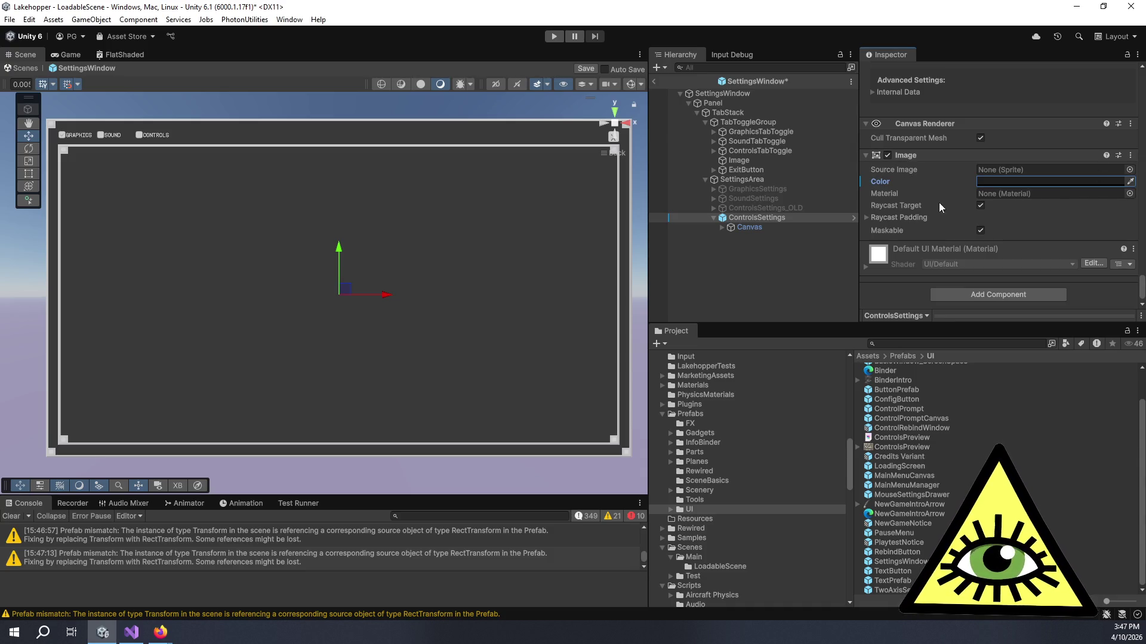
Apply the Image colour to prefab 'ControlMapper' and select the Canvas under ControlsSettings
right_click(886, 183)
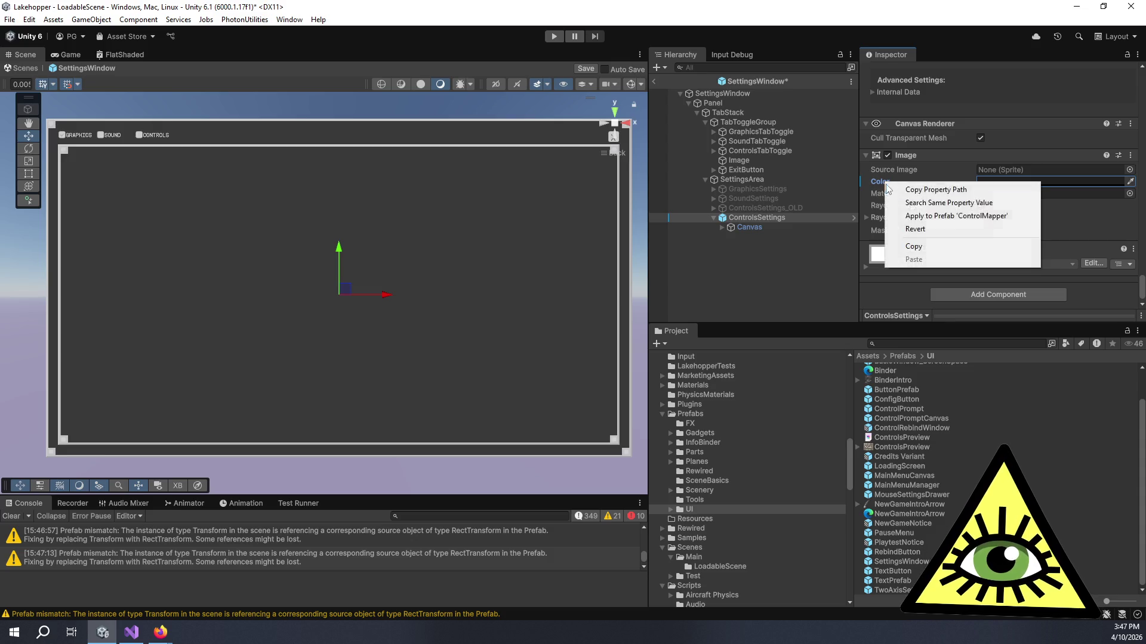
left_click(930, 220)
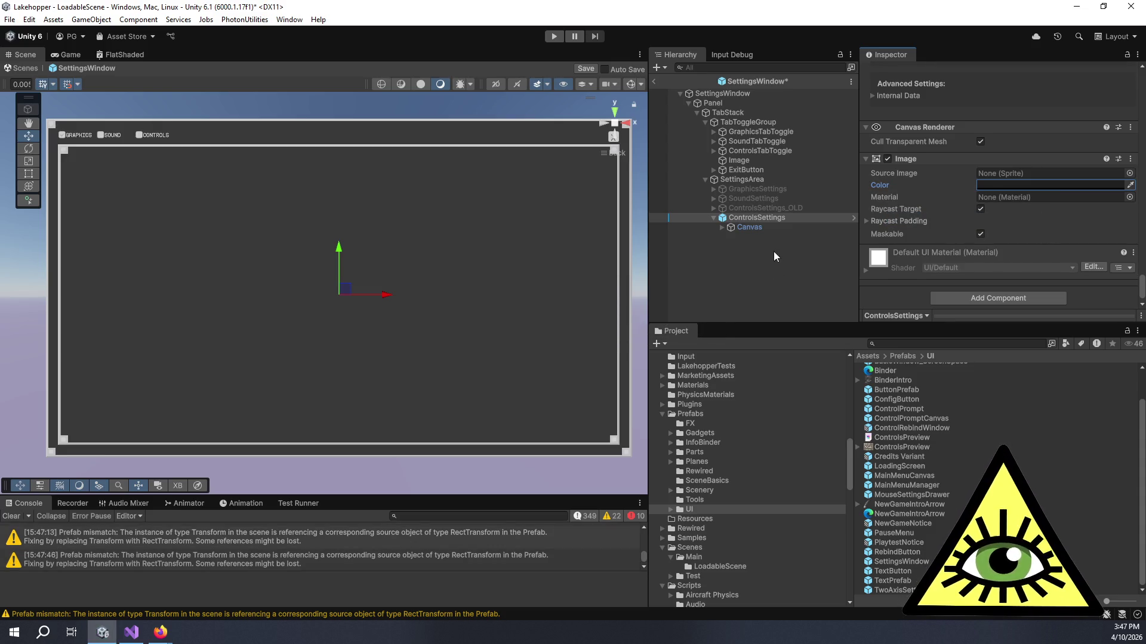
left_click(754, 227)
left_click(722, 227)
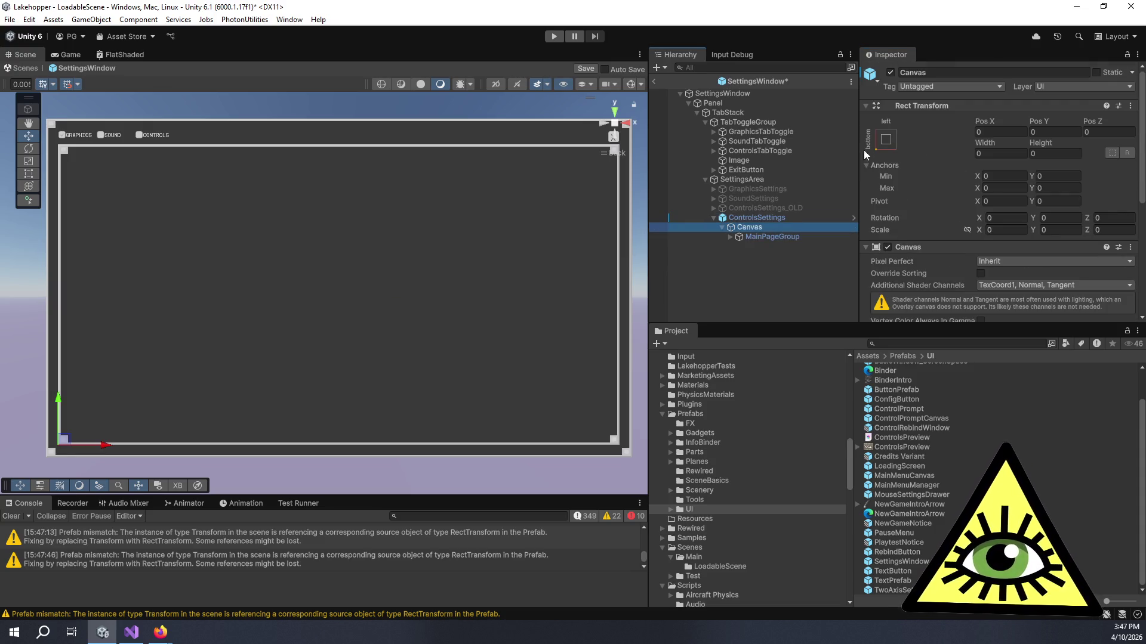
Stretch the Canvas to fill ControlsSettings, also setting pivot and position with Shift+Alt
left_click(885, 139)
key("shift+alt")
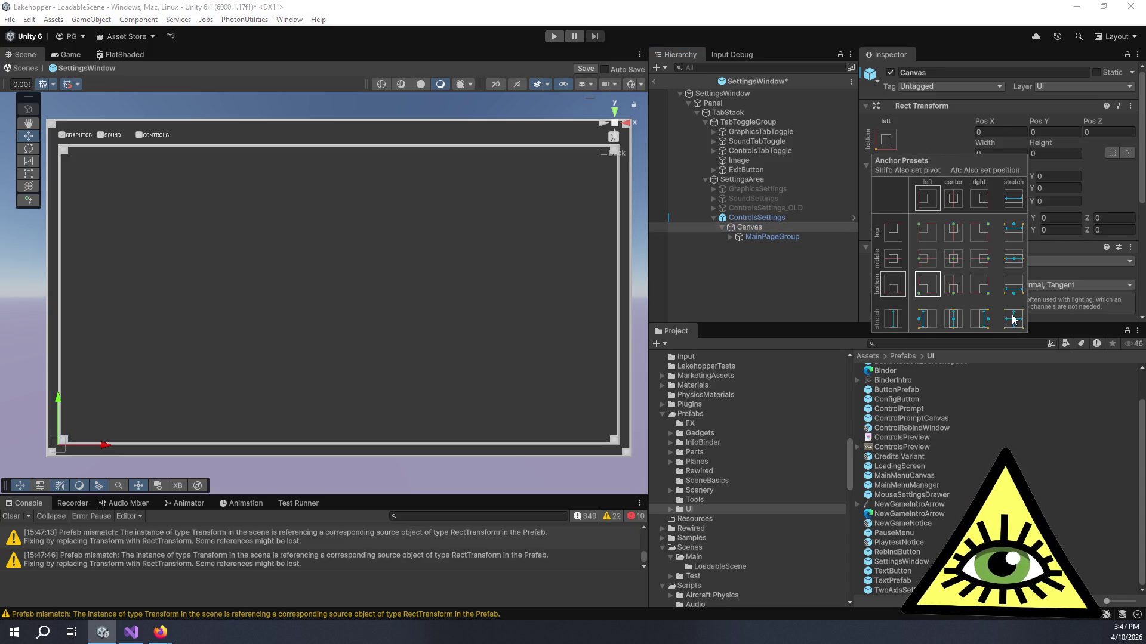
left_click(1019, 316, "alt+shift")
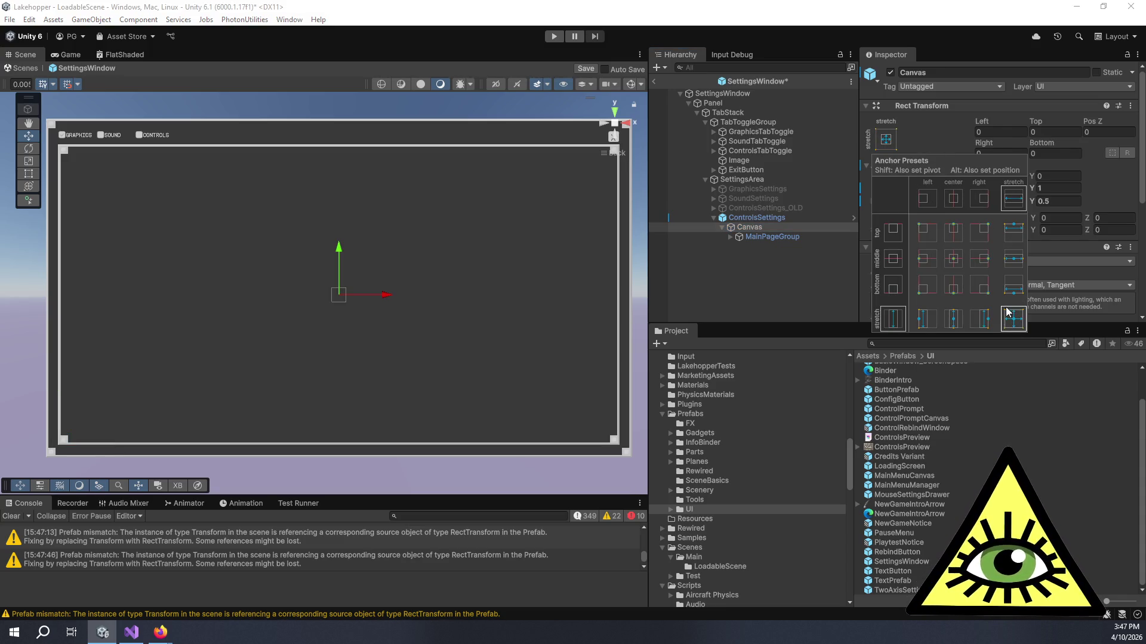
Review ControlsSettings' anchoring without changes, then compare it with SoundSettings
left_click(764, 219)
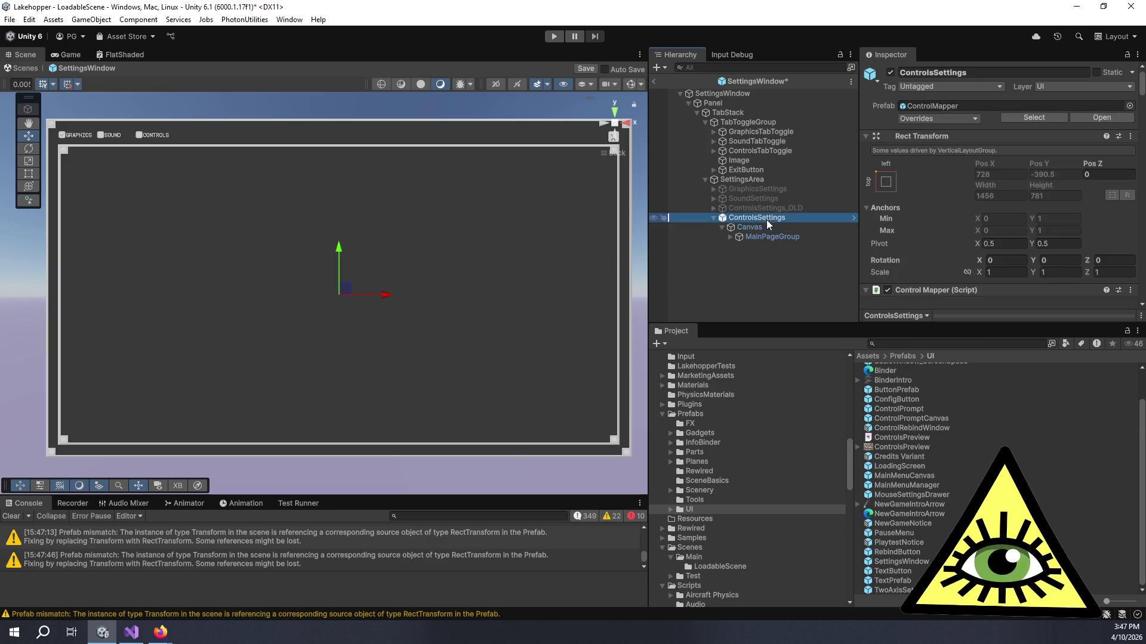
left_click(886, 182)
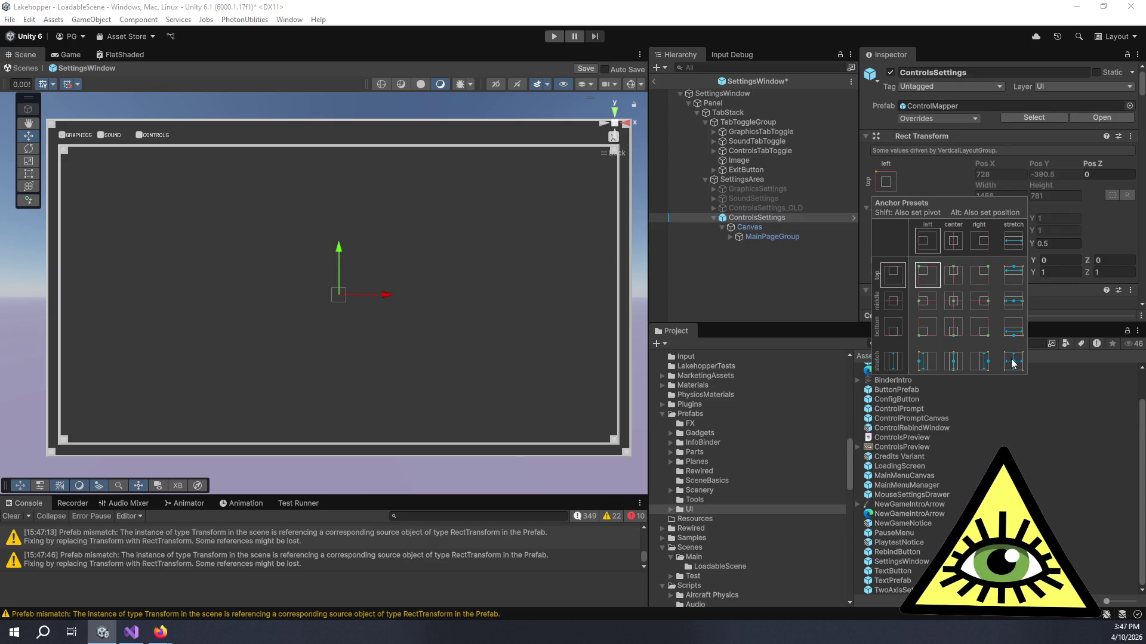
left_click(755, 237)
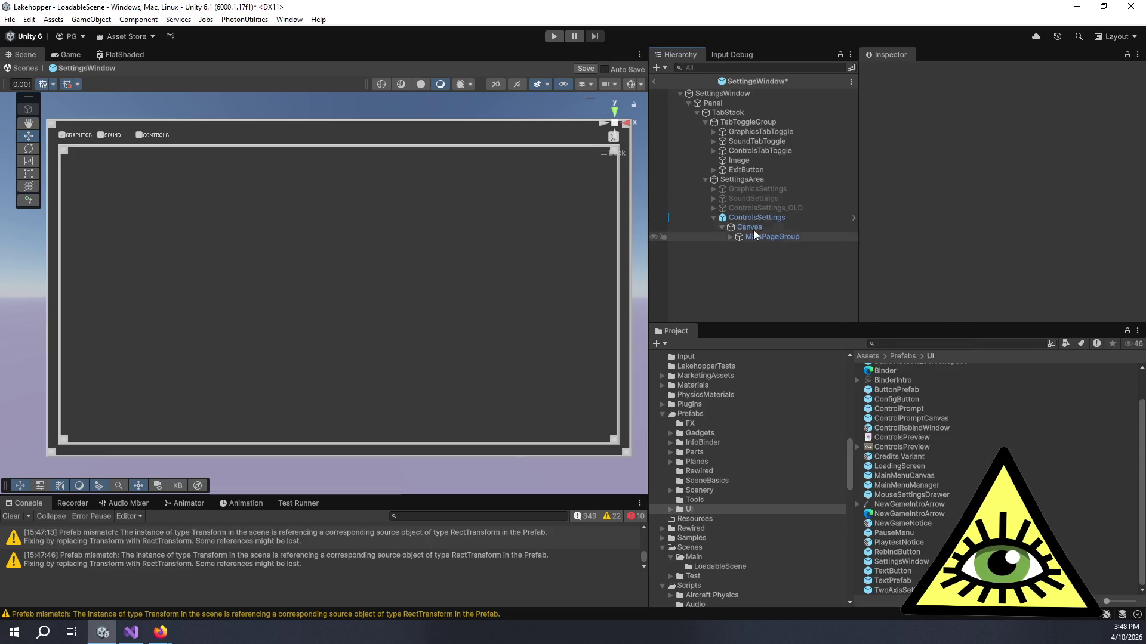
left_click(764, 218)
scroll(882, 212, "down", 15)
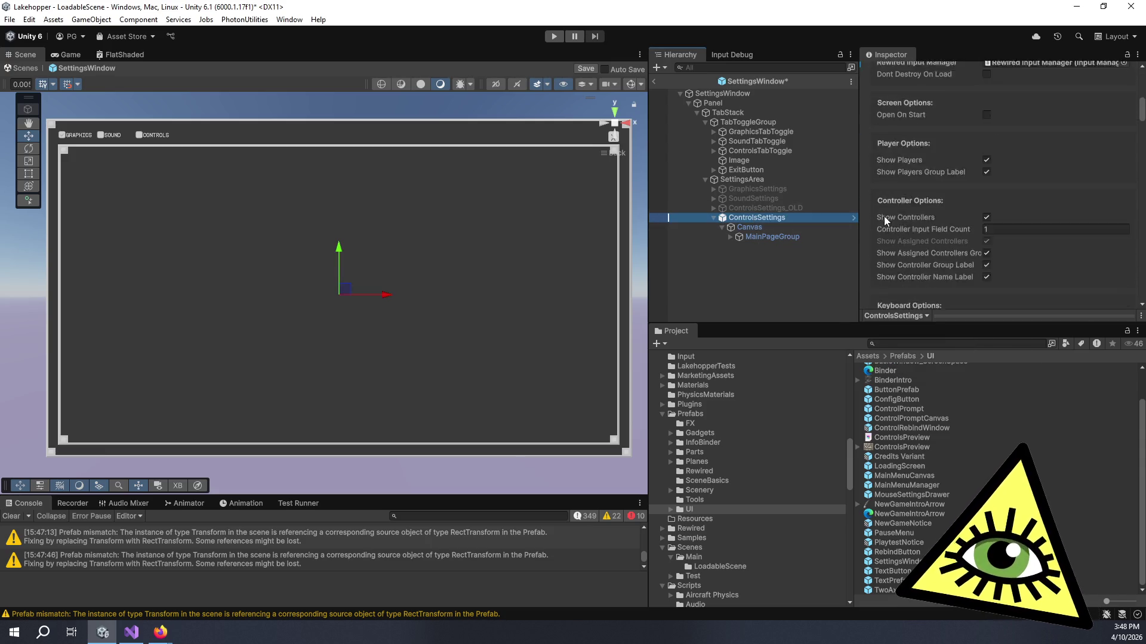
left_click(712, 199)
left_click(740, 201)
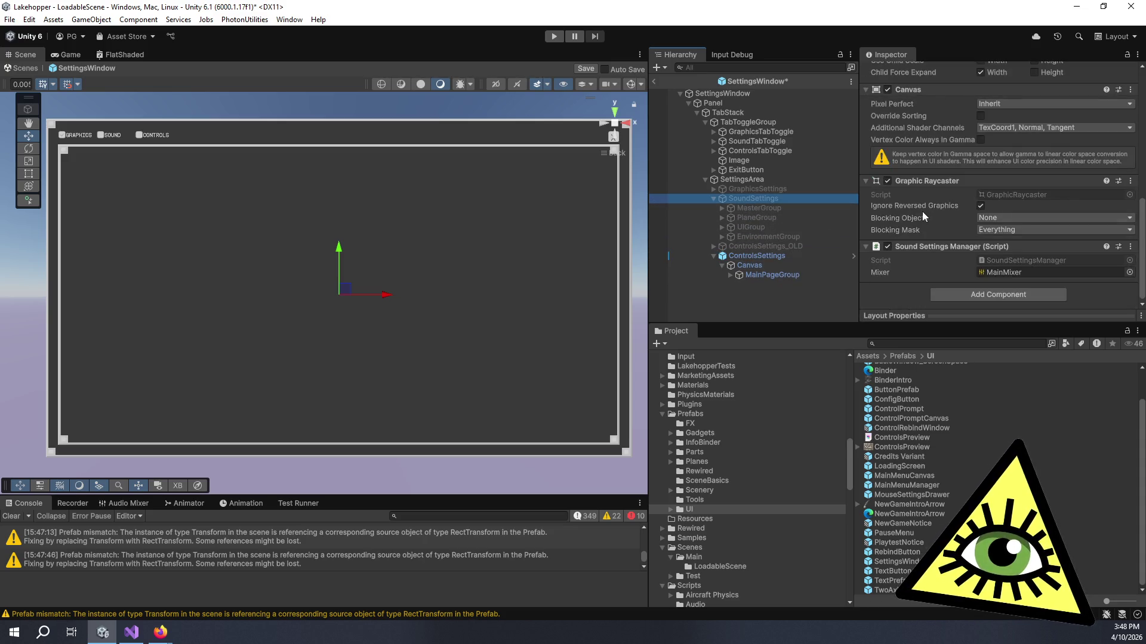
scroll(901, 229, "up", 5)
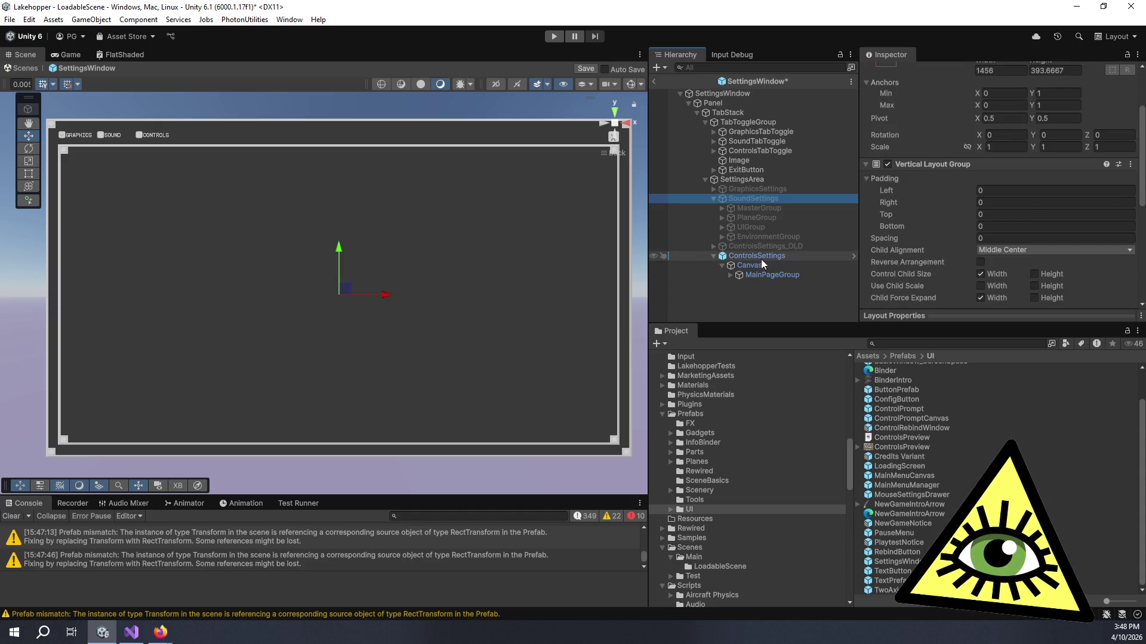
Inspect SettingsArea's layout settings, then return to ControlsSettings' components
left_click(734, 180)
scroll(961, 225, "down", 5)
scroll(968, 221, "up", 3)
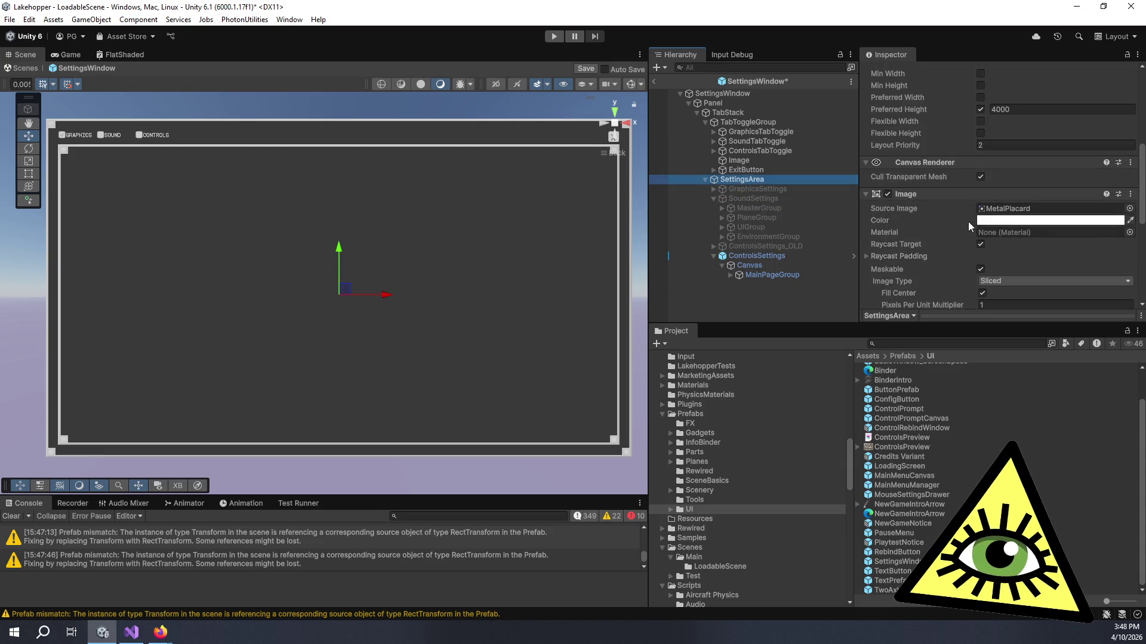
scroll(968, 221, "up", 2)
scroll(950, 208, "down", 2)
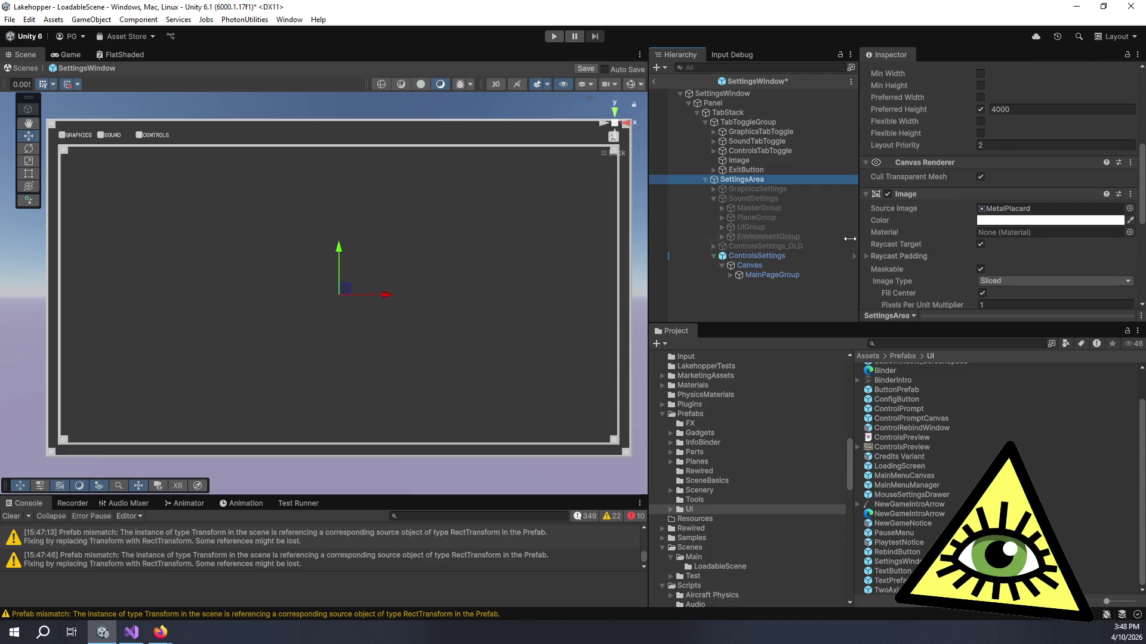
left_click(768, 256)
scroll(964, 216, "down", 3)
scroll(964, 216, "down", 5)
scroll(927, 268, "up", 2)
scroll(928, 267, "down", 10)
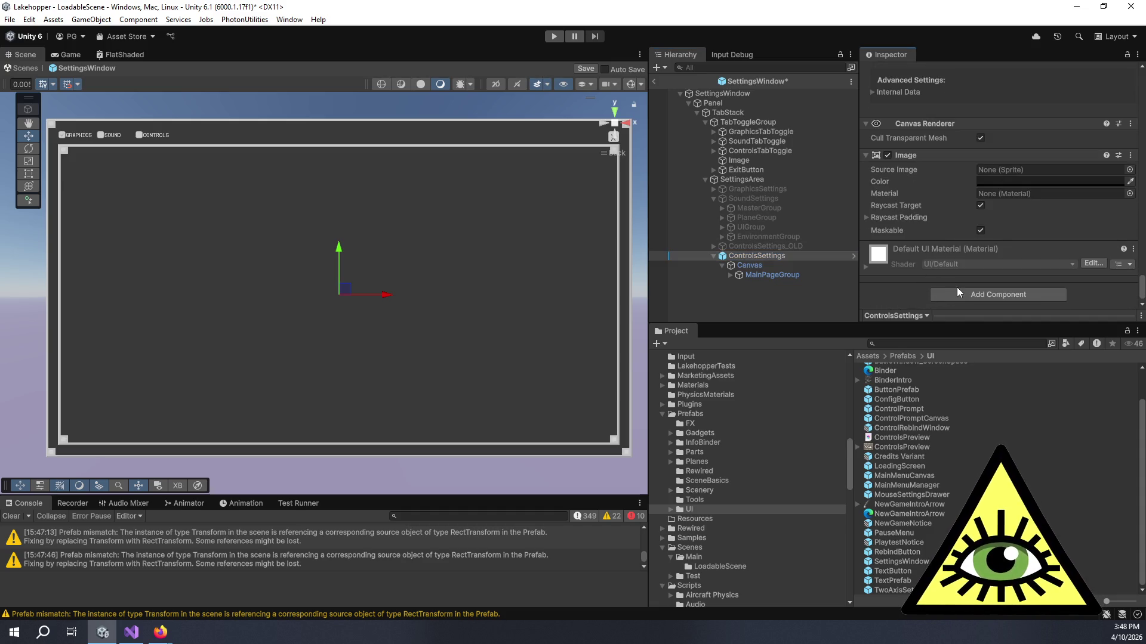
Add a Layout Element via 'layout' search, overriding preferred width 1920 and preferred height 4000
left_click(957, 292)
type("layout")
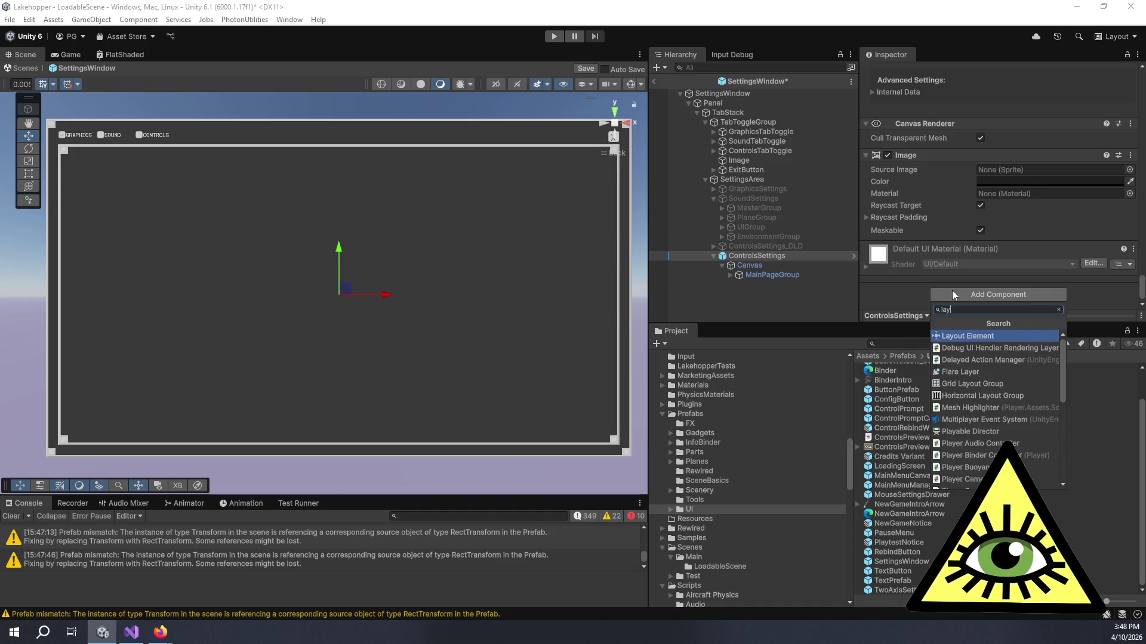
key("Return")
scroll(951, 290, "down", 5)
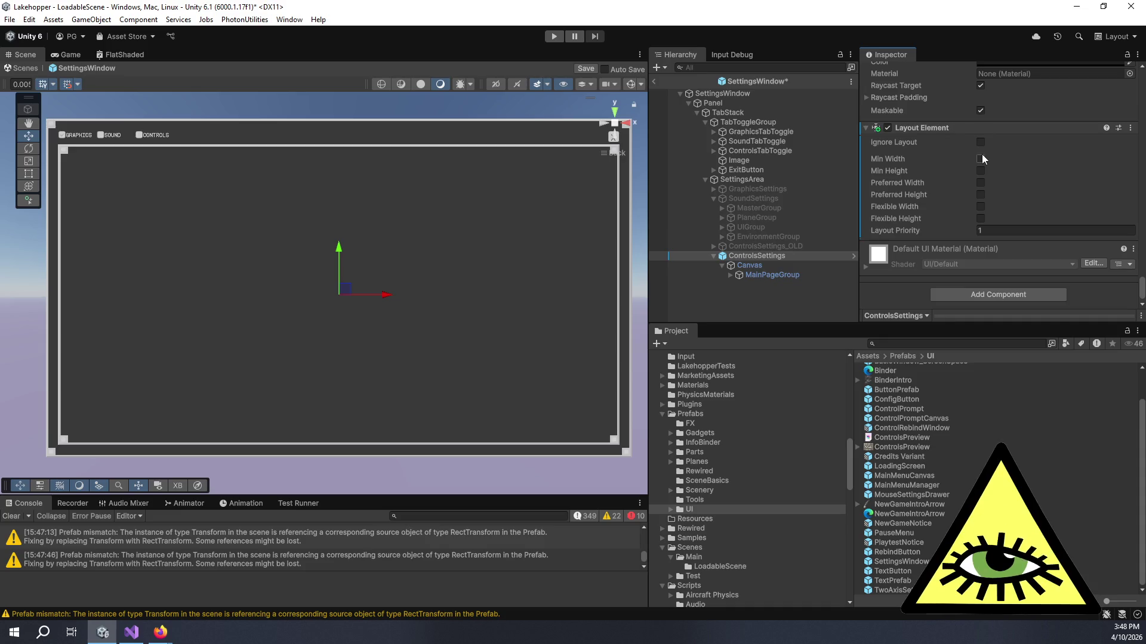
left_click(979, 183)
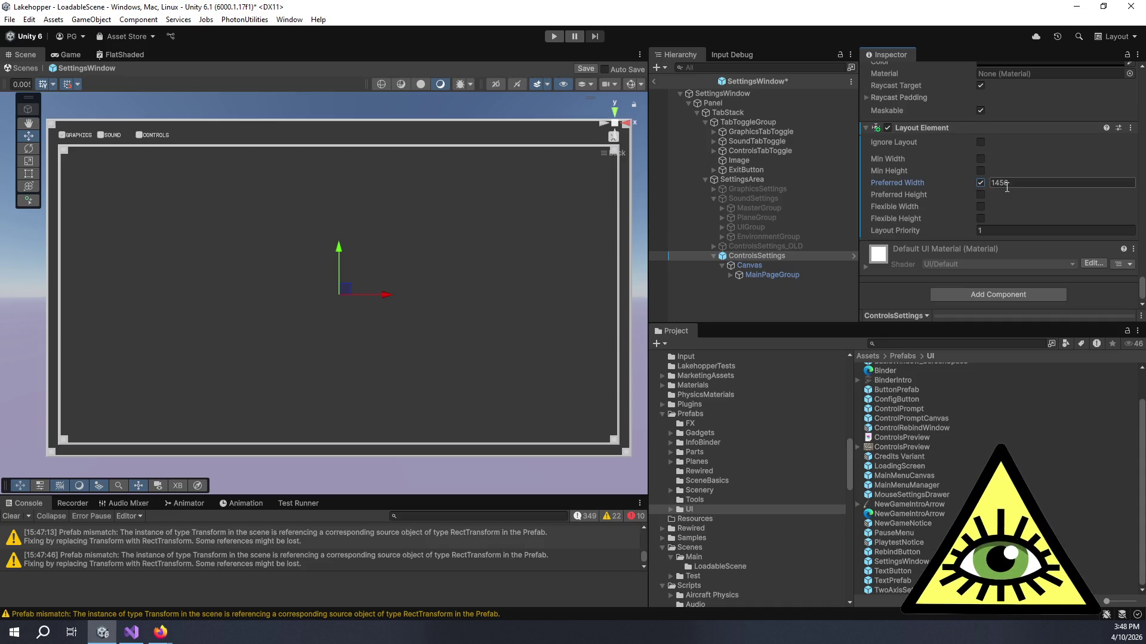
double_click(1024, 183)
type("1920")
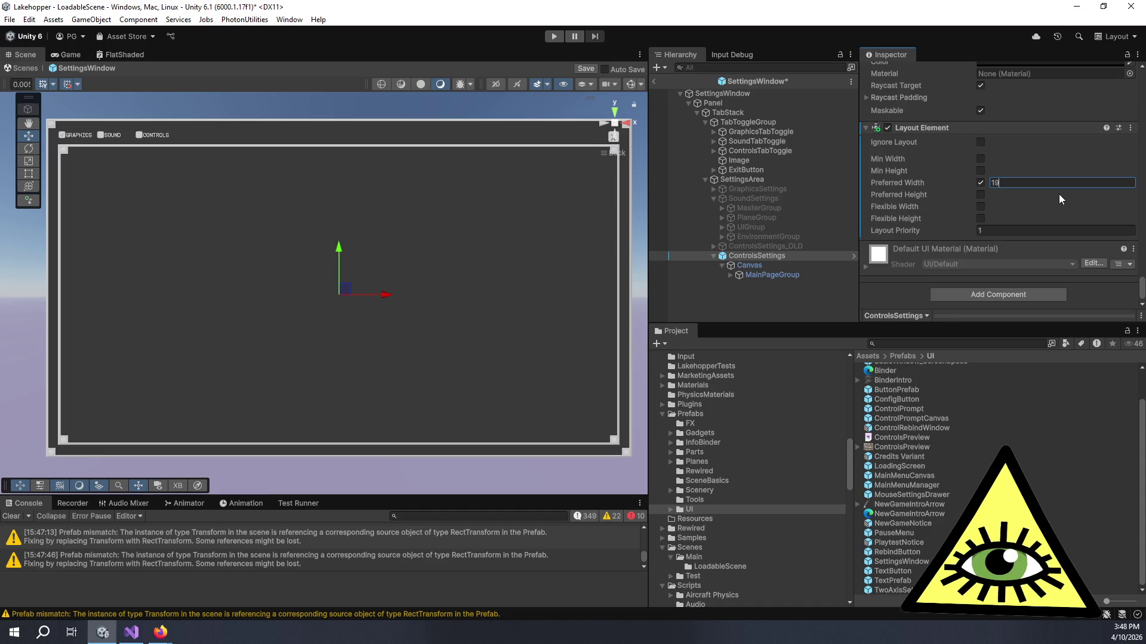
key("Tab")
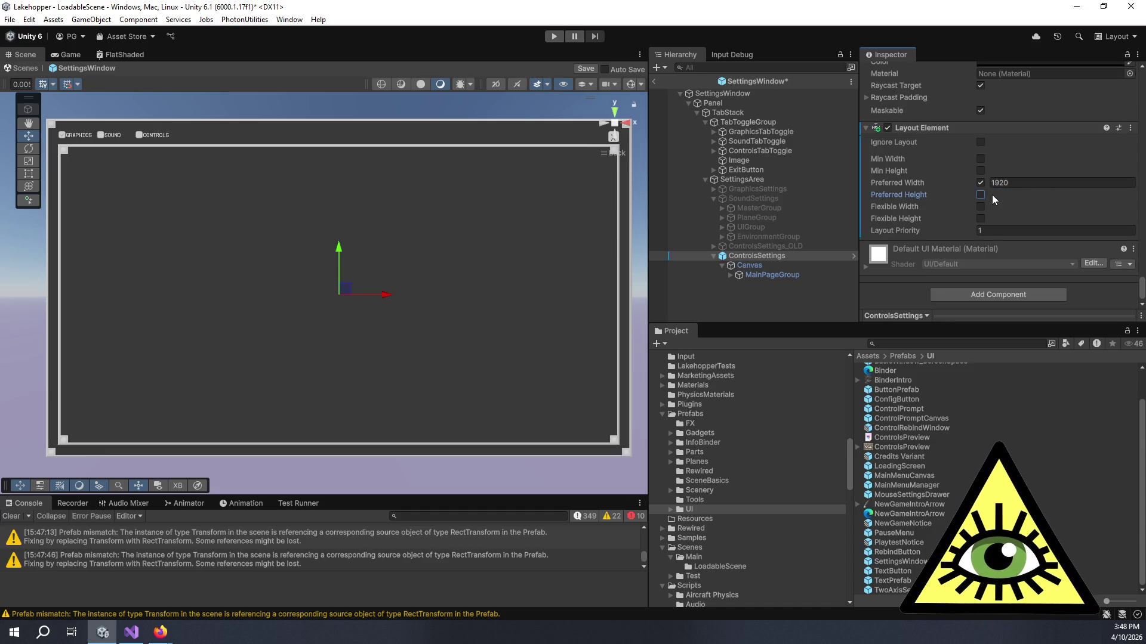
left_click(981, 195)
double_click(1011, 197)
type("4000")
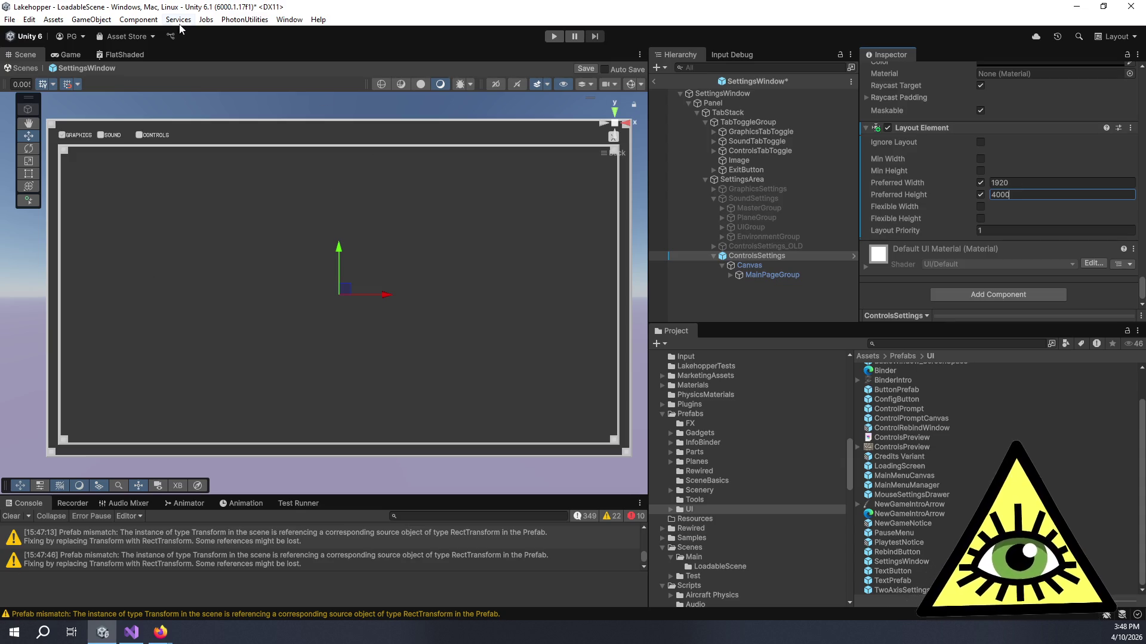
left_click(627, 88)
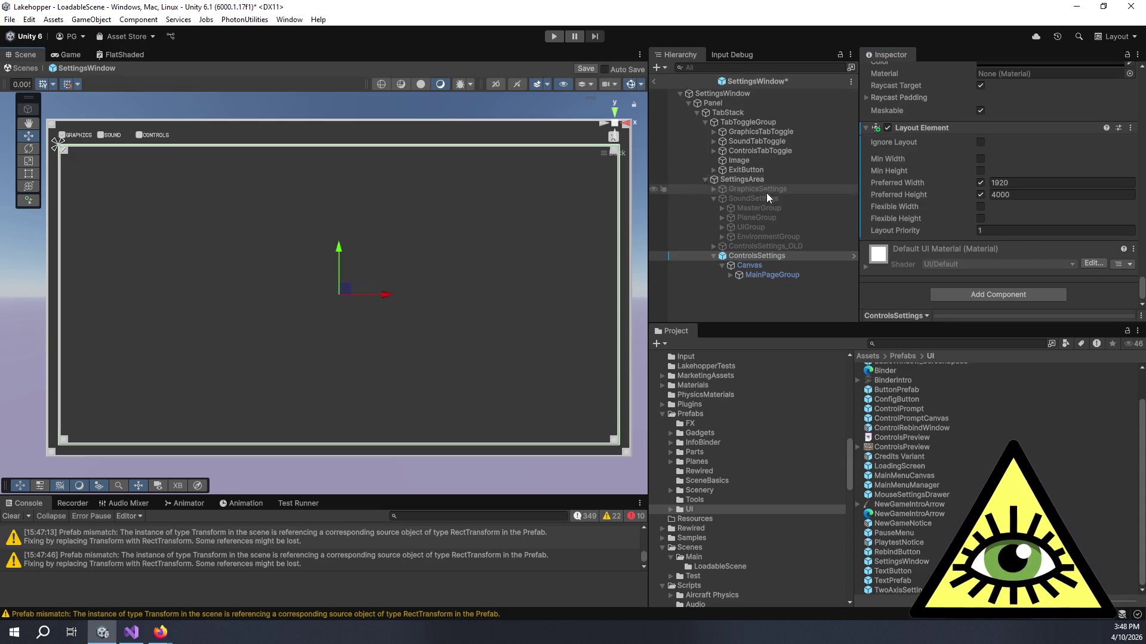
Compare the layouts of ControlsSettings, its Canvas, SoundSettings and GraphicsSettings
left_click(751, 256)
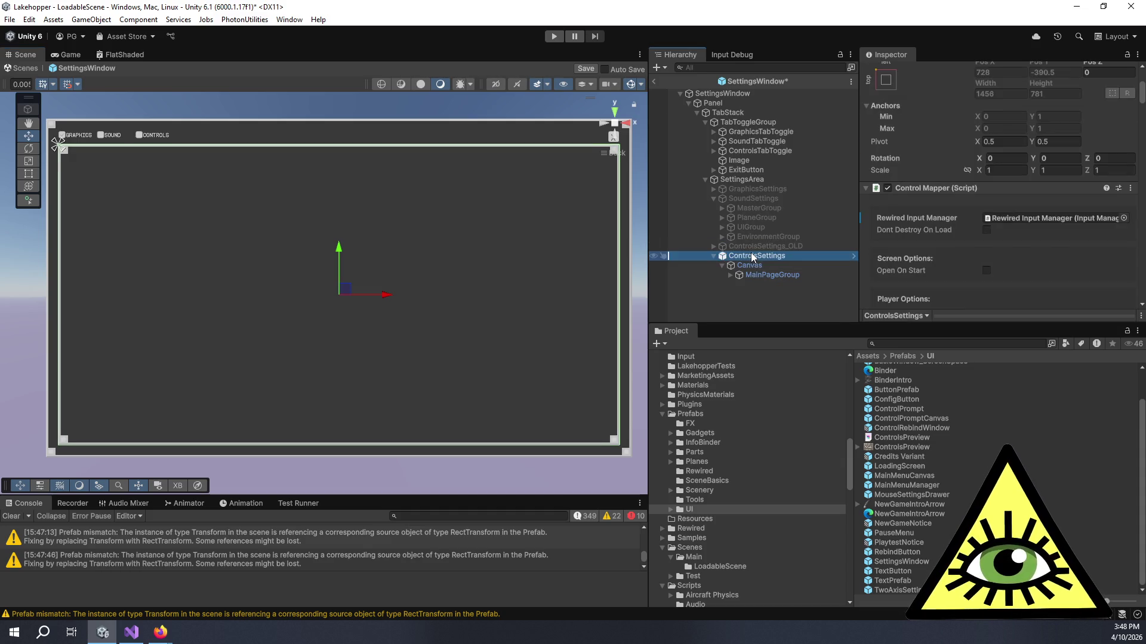
scroll(927, 236, "up", 3)
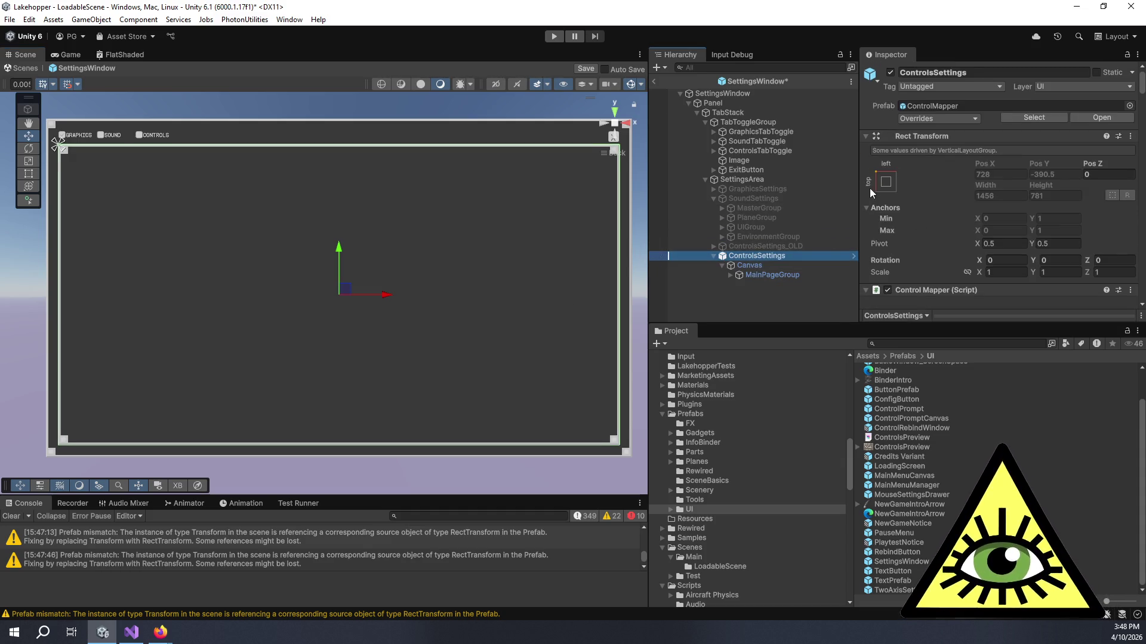
left_click(804, 266)
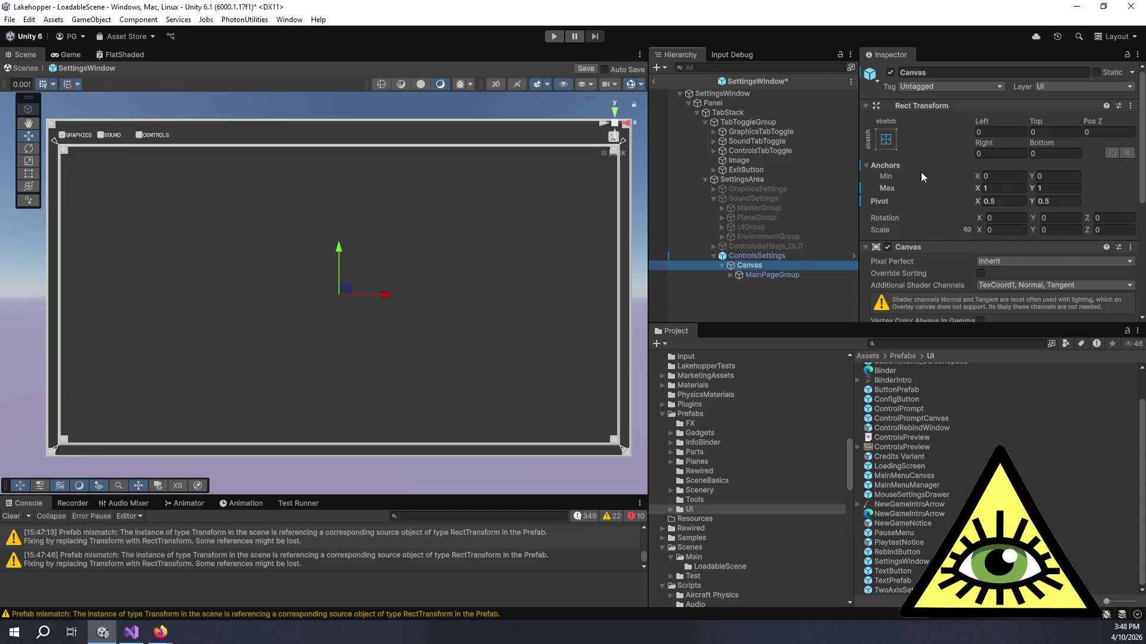
left_click(725, 199)
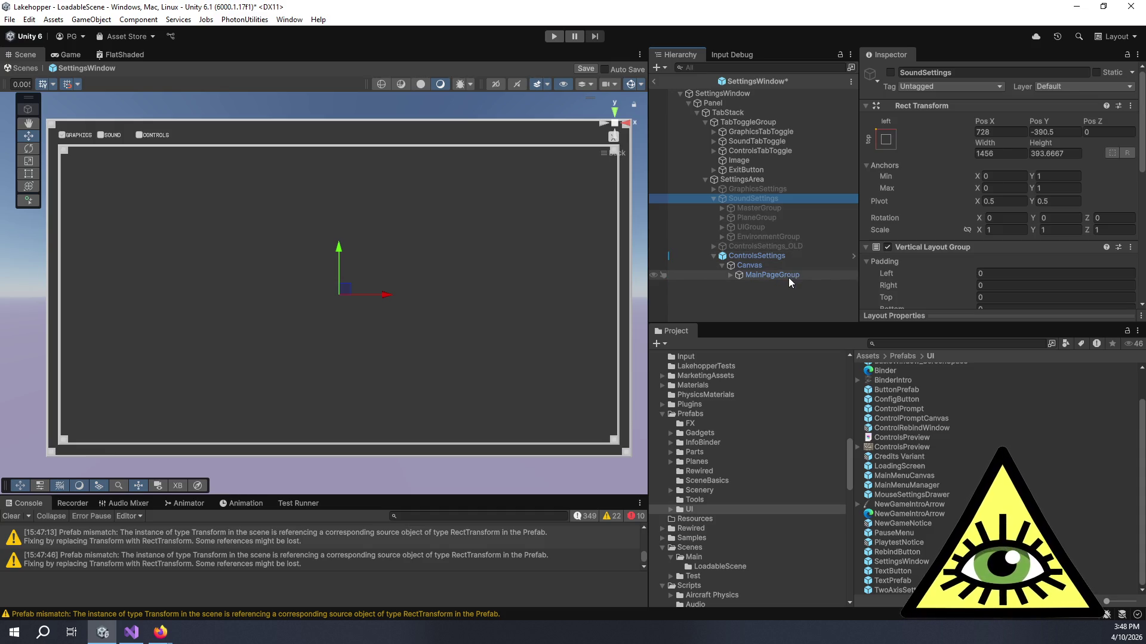
left_click(743, 188)
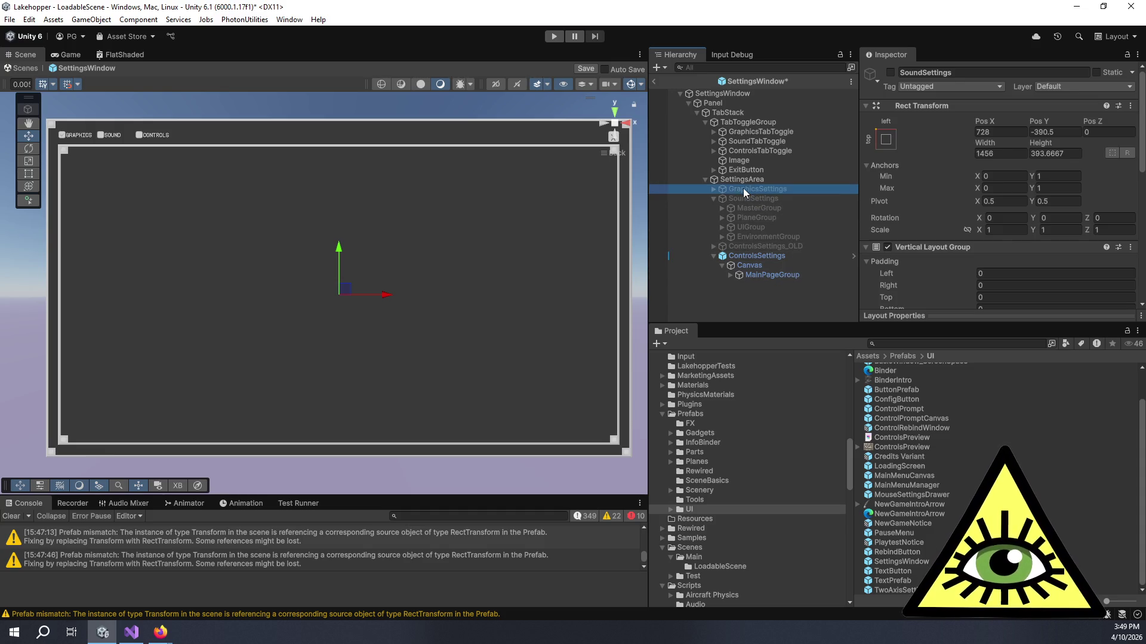
scroll(928, 174, "down", 5)
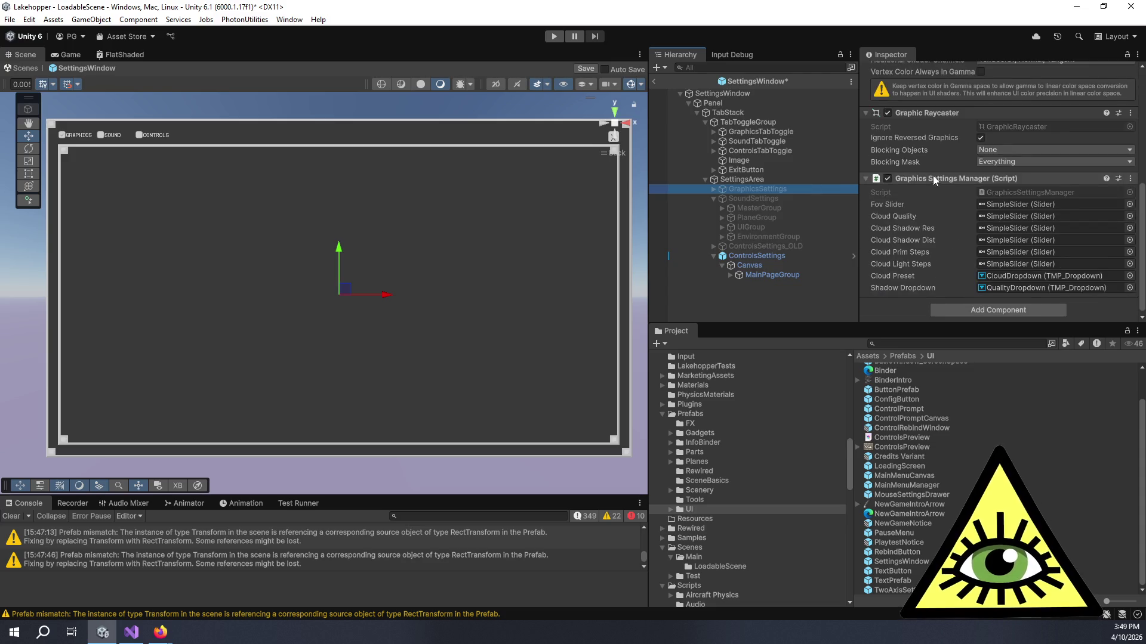
scroll(932, 213, "up", 5)
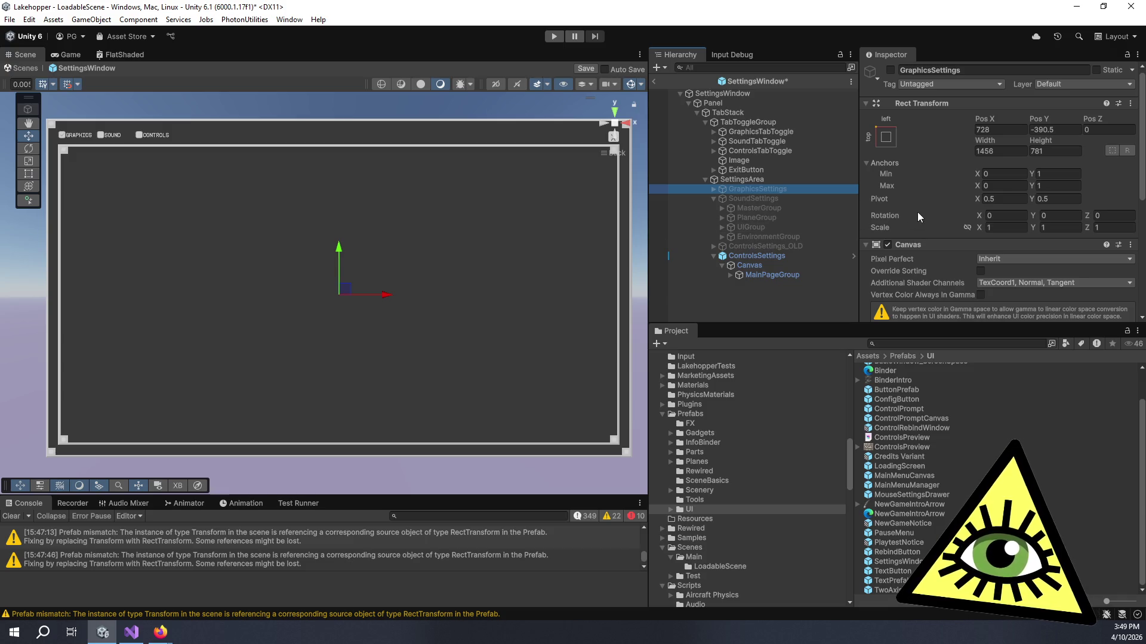
scroll(1016, 192, "down", 5)
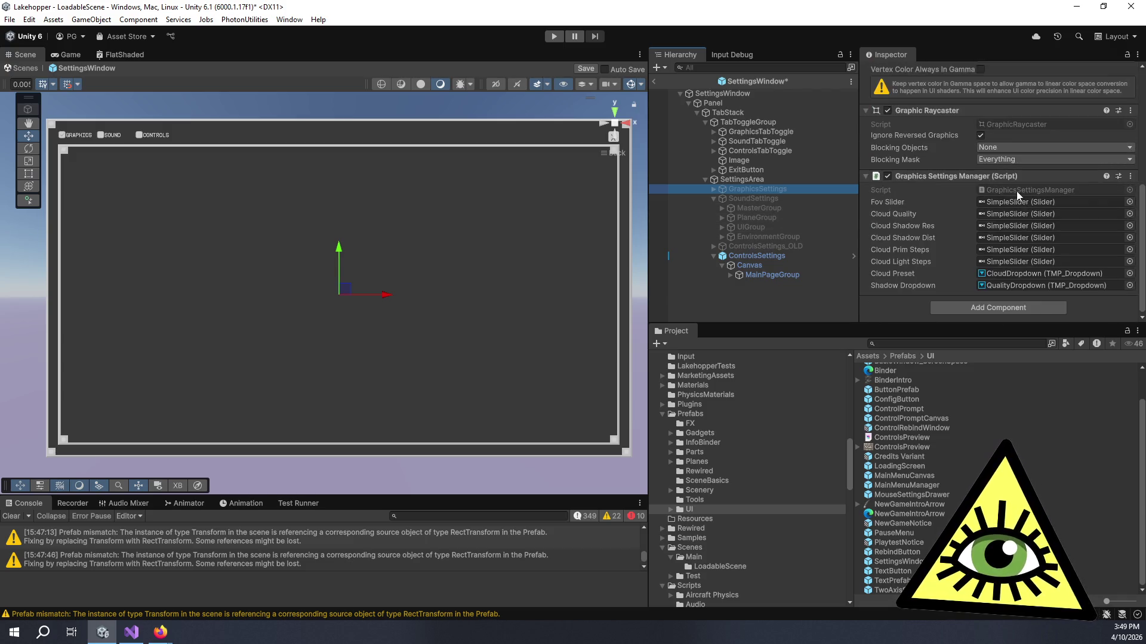
scroll(953, 197, "up", 1)
Inspect GraphicsSettings' Scrollable child, then SettingsArea's Layout Element and Vertical Layout Group
left_click(714, 190)
left_click(734, 198)
scroll(917, 162, "up", 6)
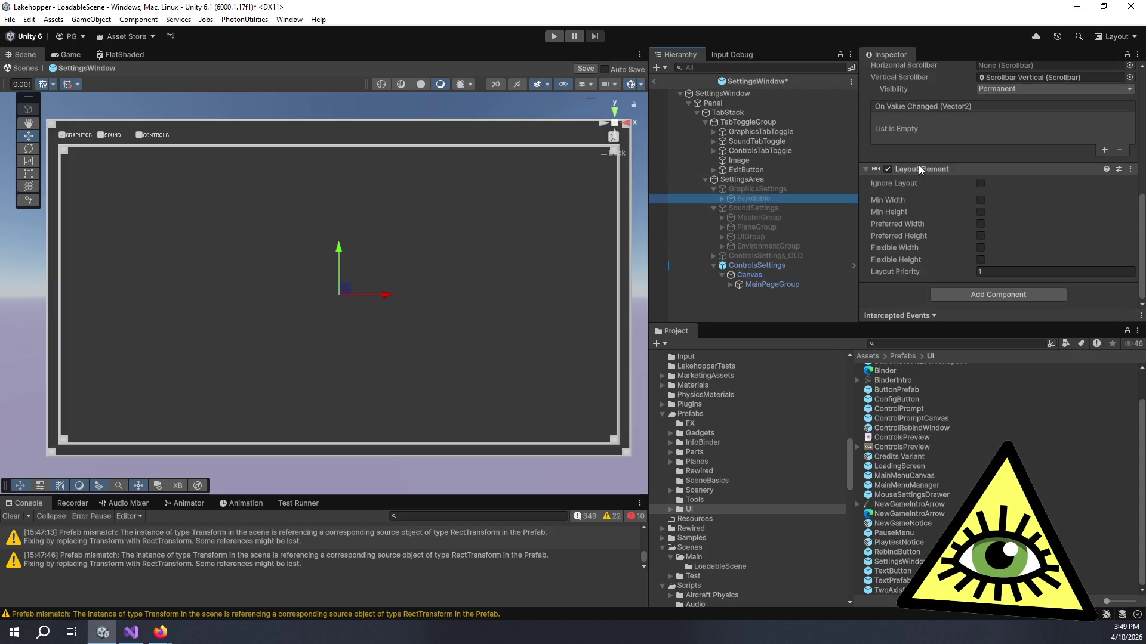
left_click(729, 180)
scroll(970, 187, "down", 3)
scroll(970, 186, "down", 1)
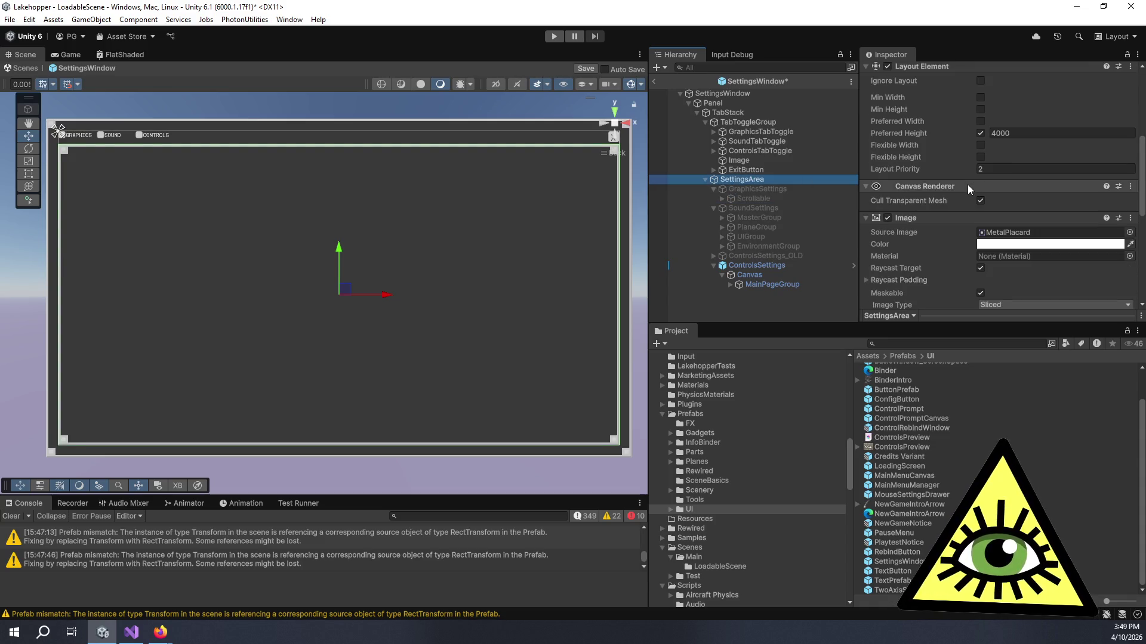
scroll(965, 186, "down", 8)
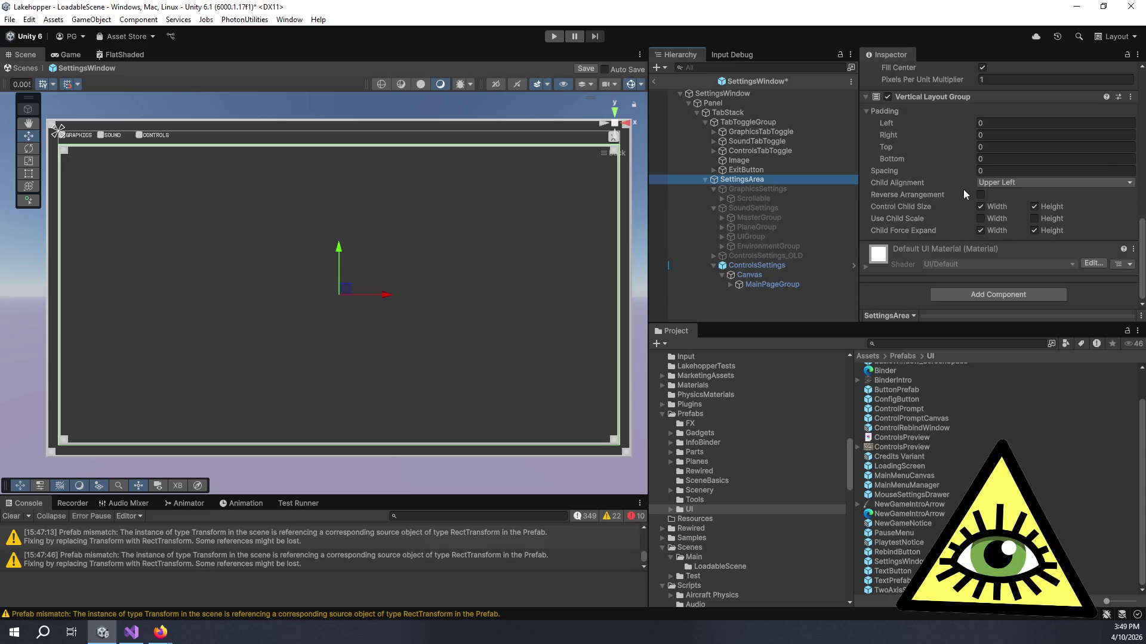
Compare the rect settings of the ControlsSettings Canvas, MainPageGroup and MasterGroup
left_click(758, 266)
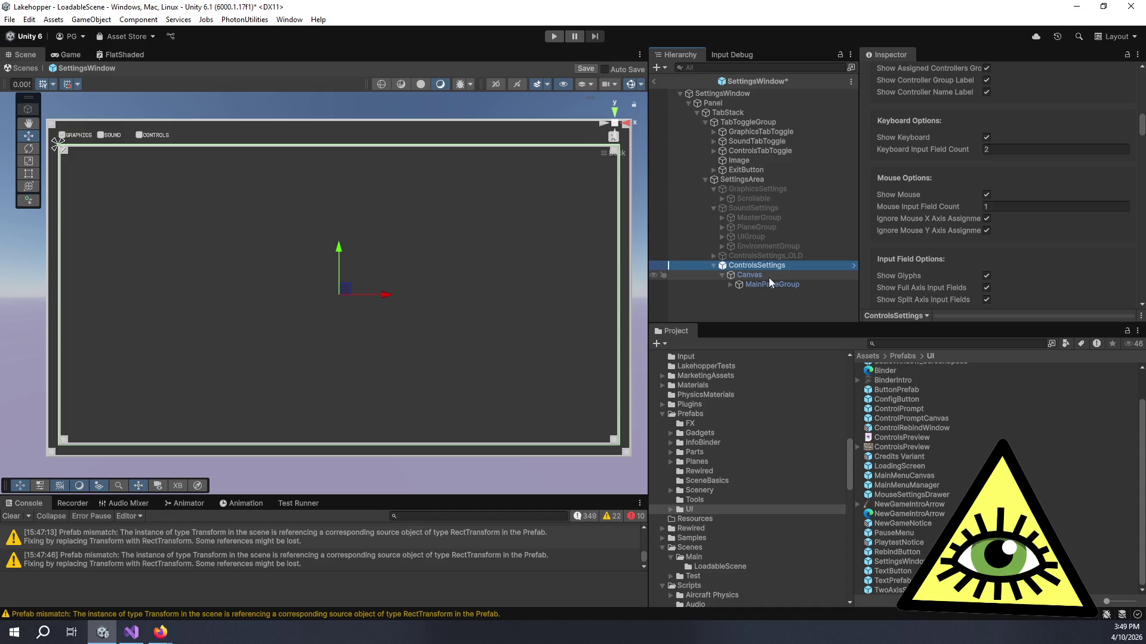
left_click(778, 277)
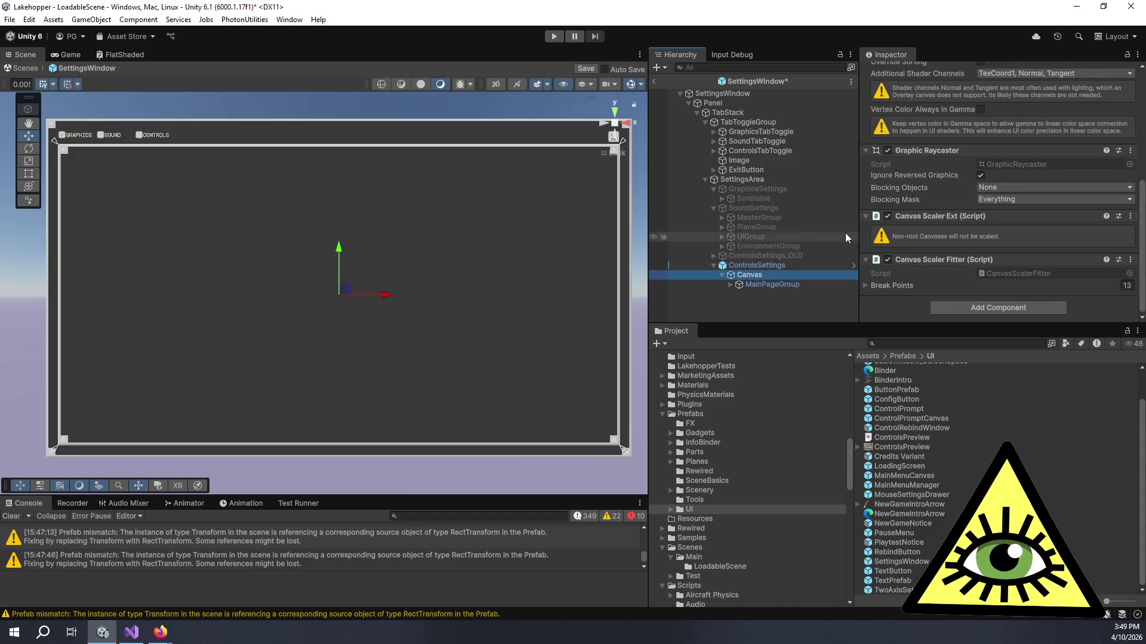
scroll(964, 171, "up", 7)
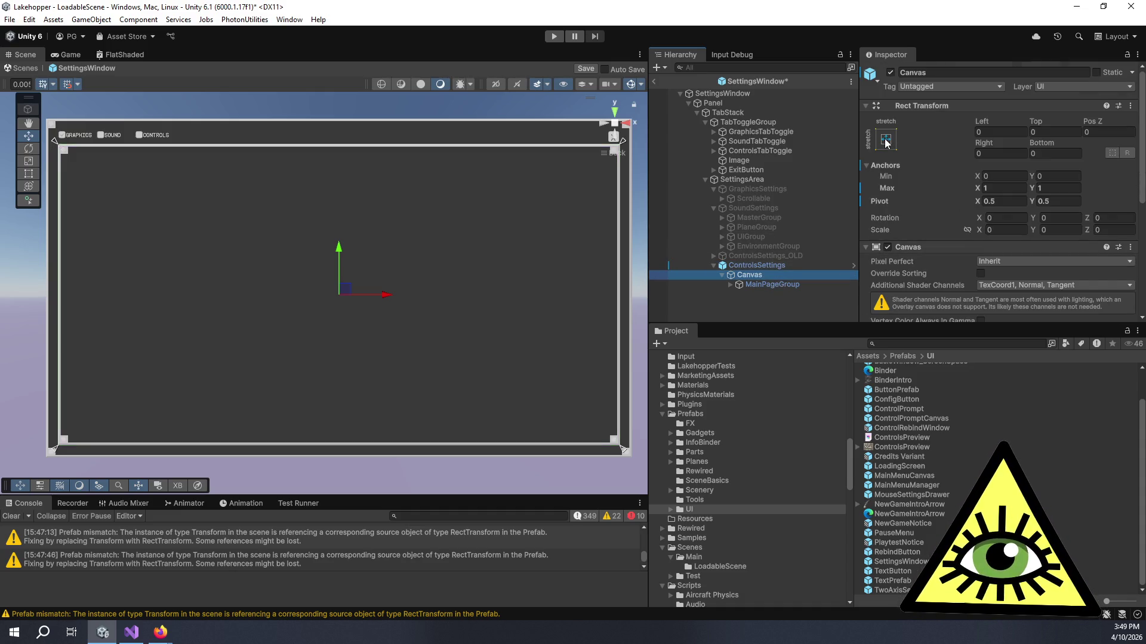
scroll(937, 236, "down", 7)
scroll(938, 232, "up", 4)
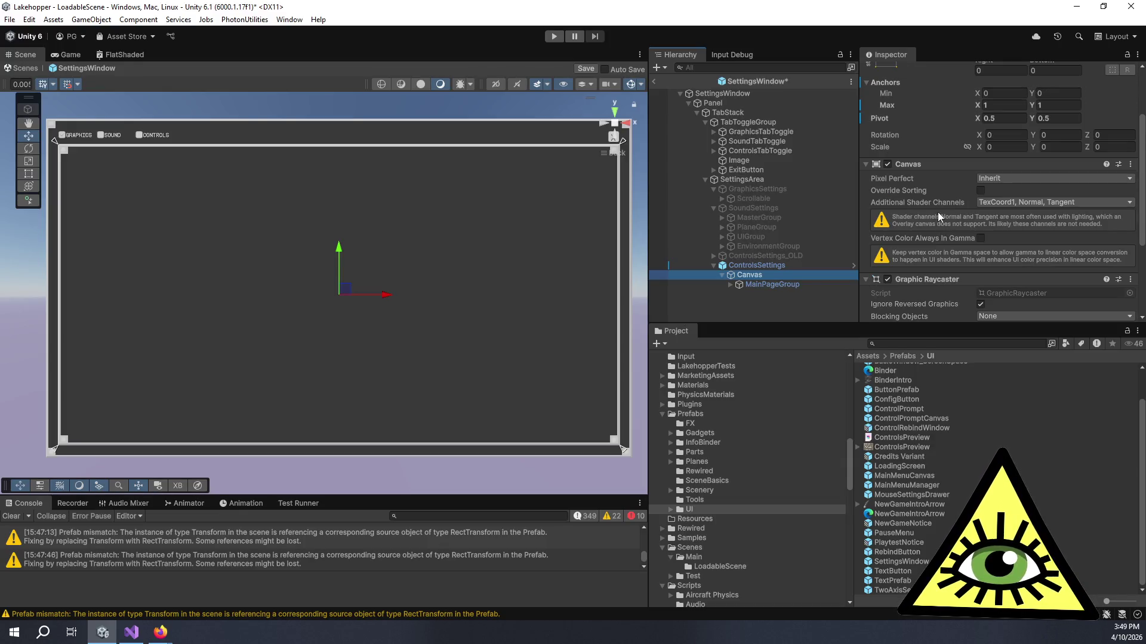
left_click(761, 285)
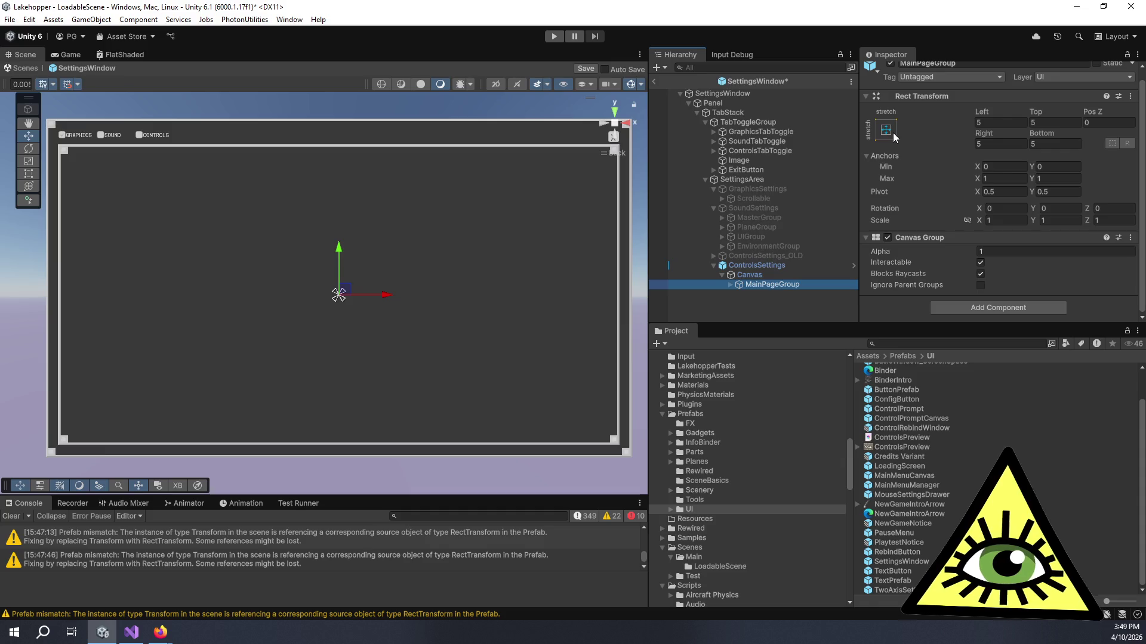
left_click(750, 275)
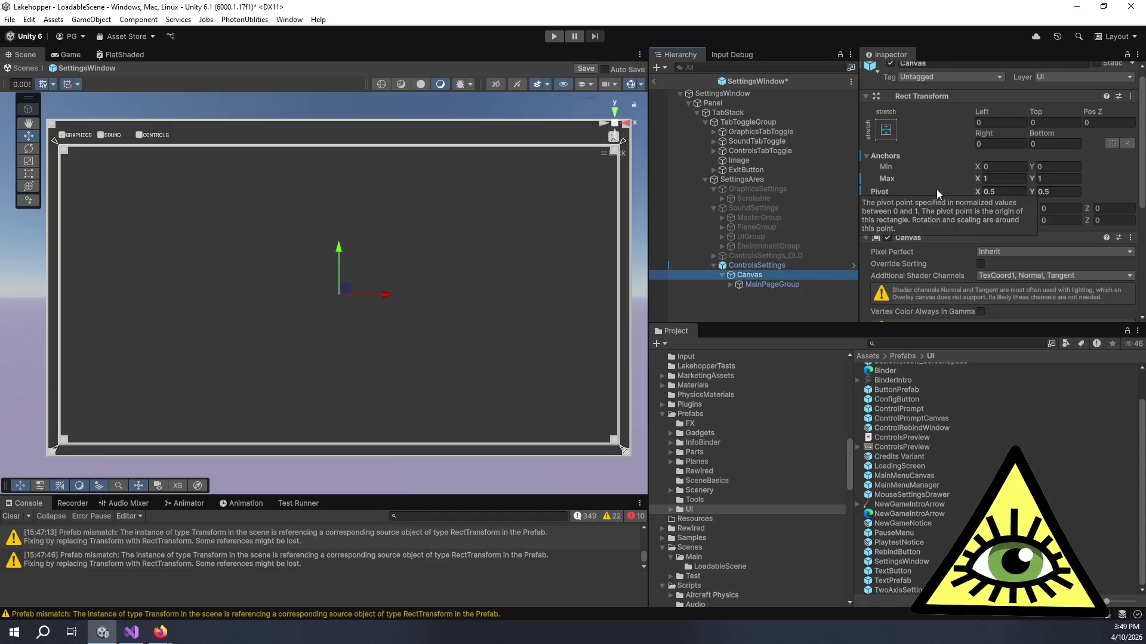
left_click(772, 286)
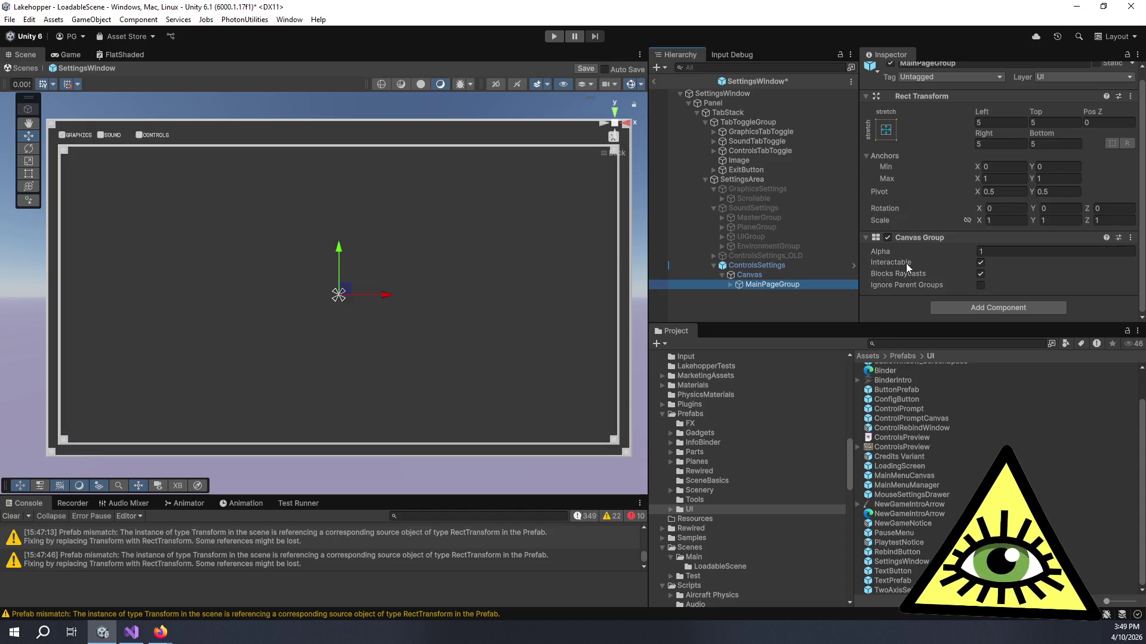
left_click(750, 217)
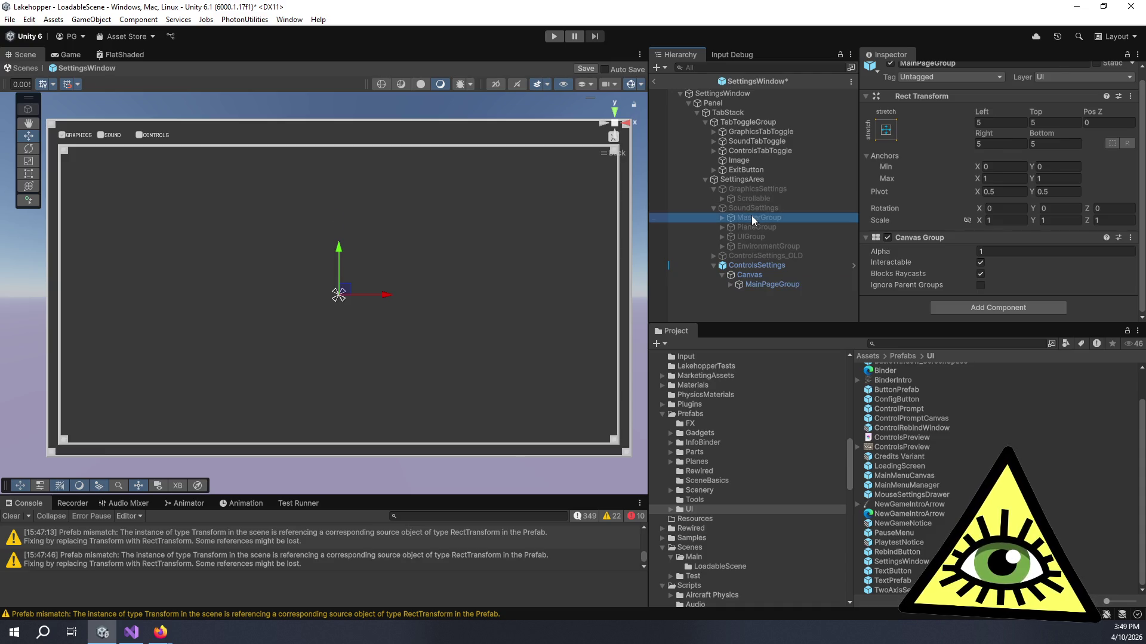
scroll(905, 184, "down", 4)
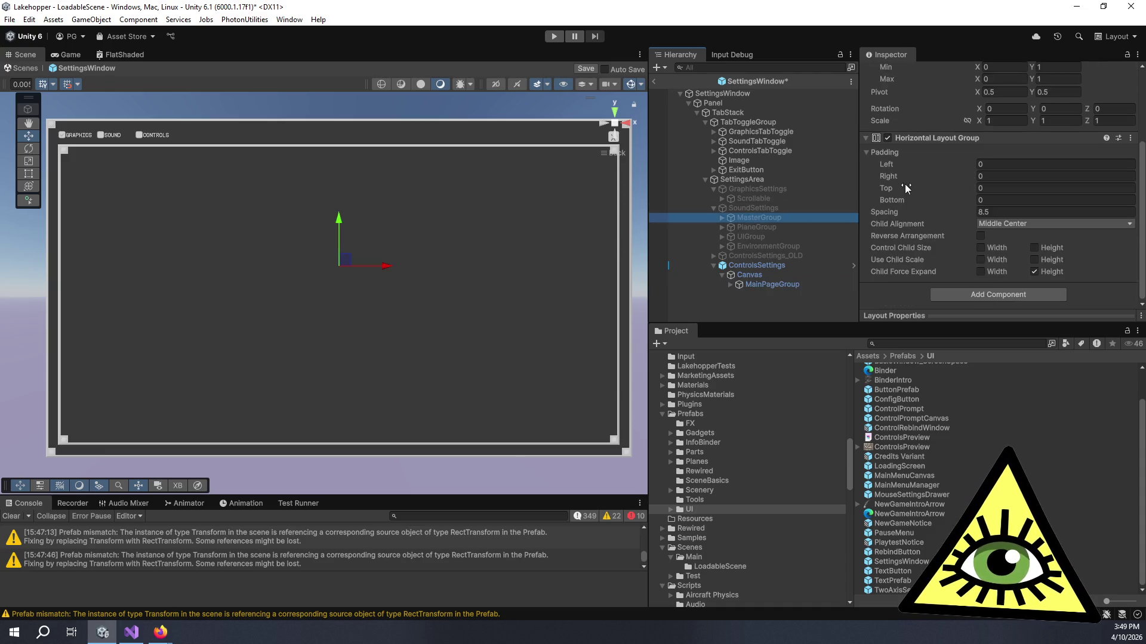
left_click(760, 286)
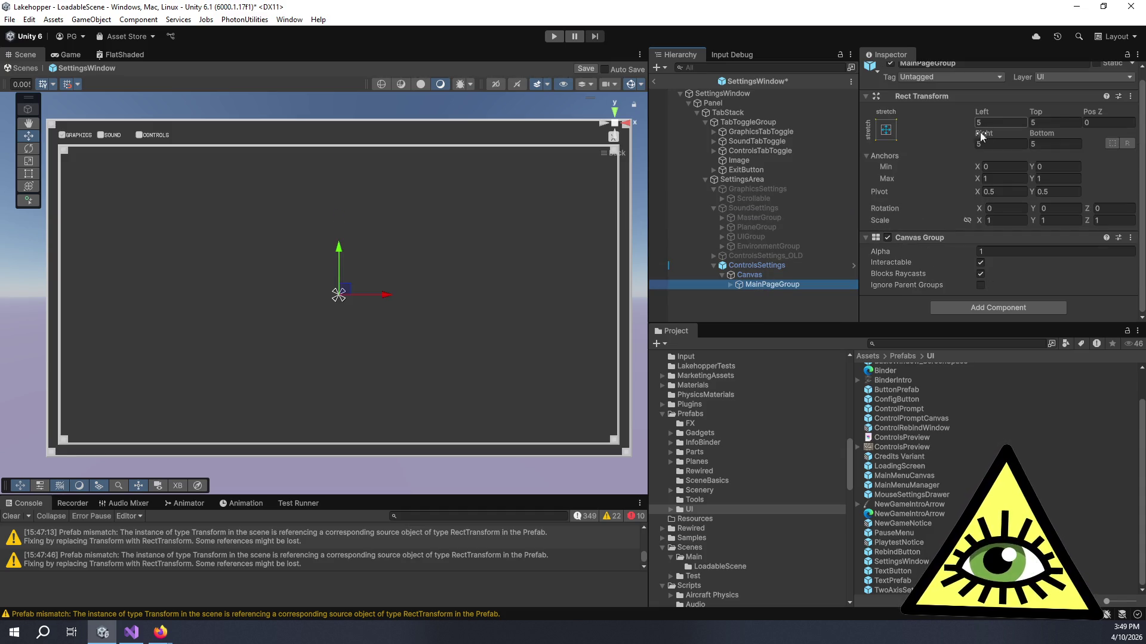
Anchor MainPageGroup to the top-left with Pos X 0 and Pos Y 0
left_click(886, 130)
left_click(1013, 307, "alt+shift")
left_click(934, 224)
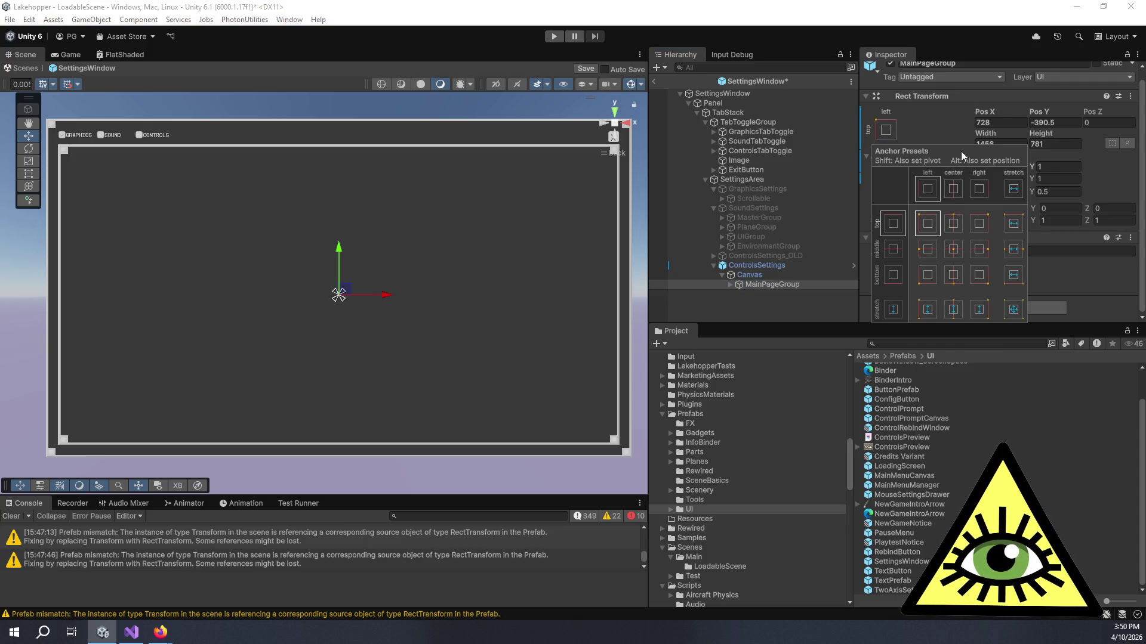
left_click(1001, 119)
type("0")
key("Tab")
type("0")
key("Tab")
key("Tab")
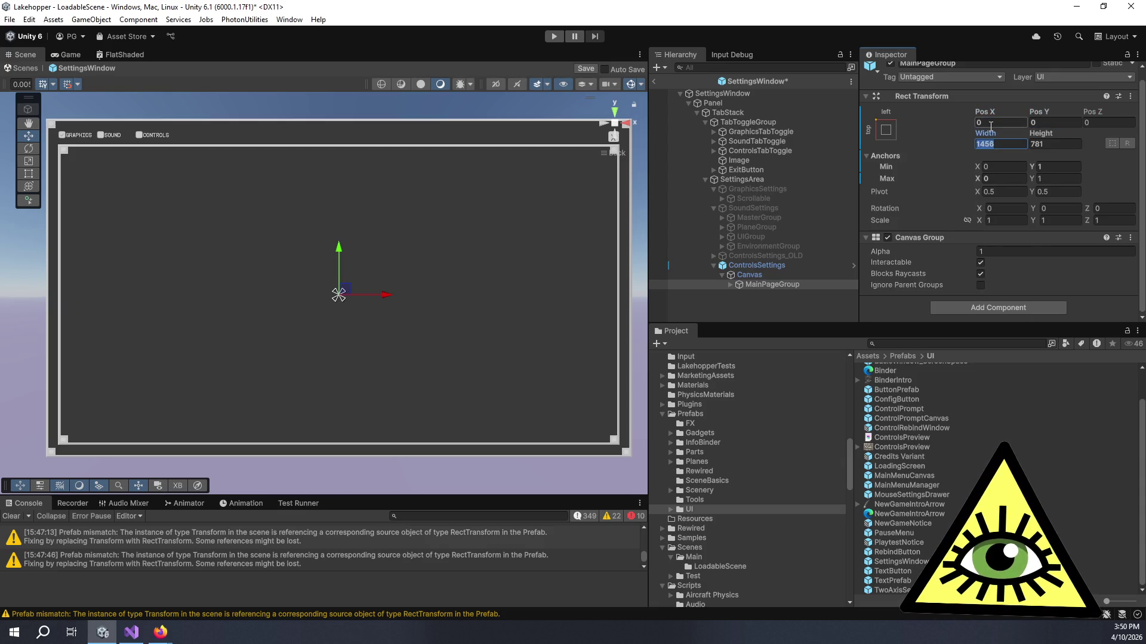
Examine MainPageGroup's Panel and MainContent children, then revisit the Canvas
left_click(729, 284)
left_click(764, 293)
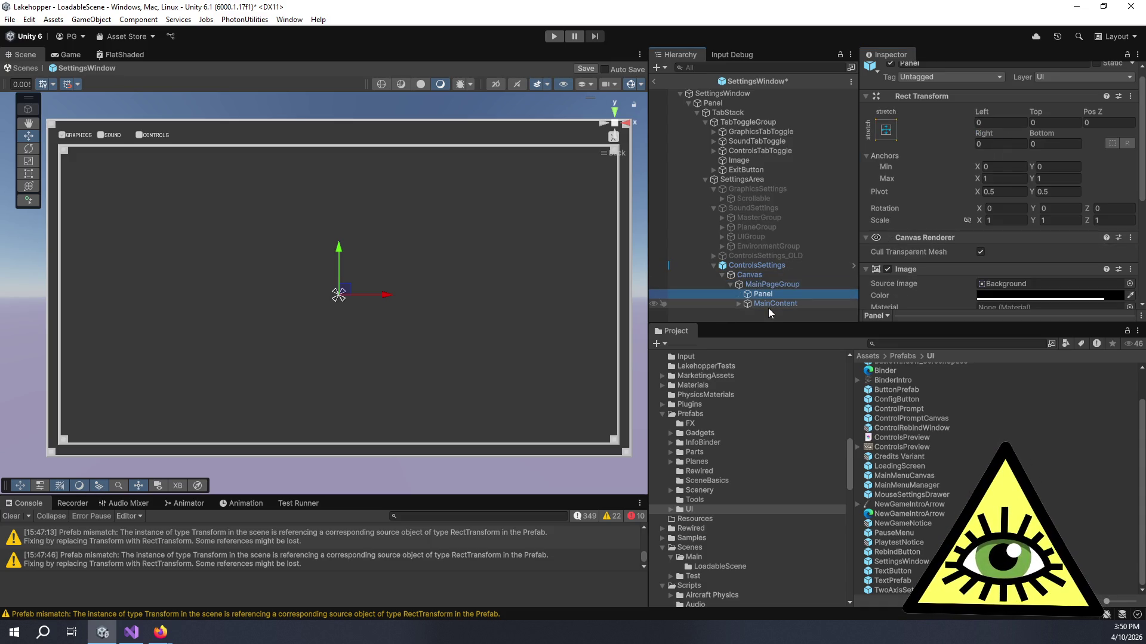
left_click(768, 304)
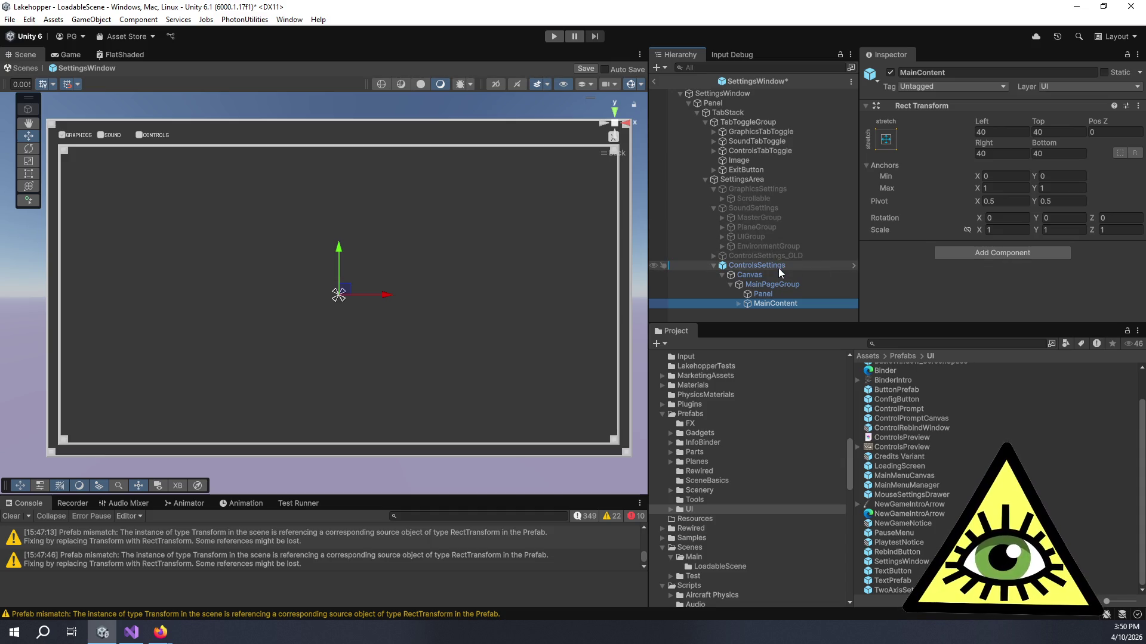
left_click(775, 296)
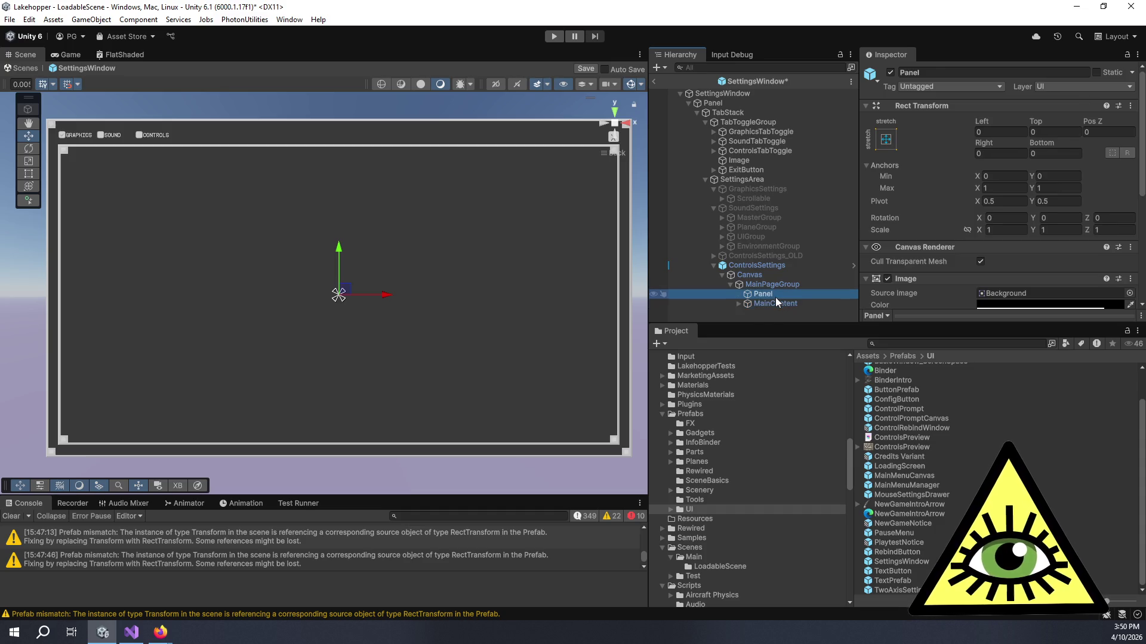
scroll(920, 223, "down", 5)
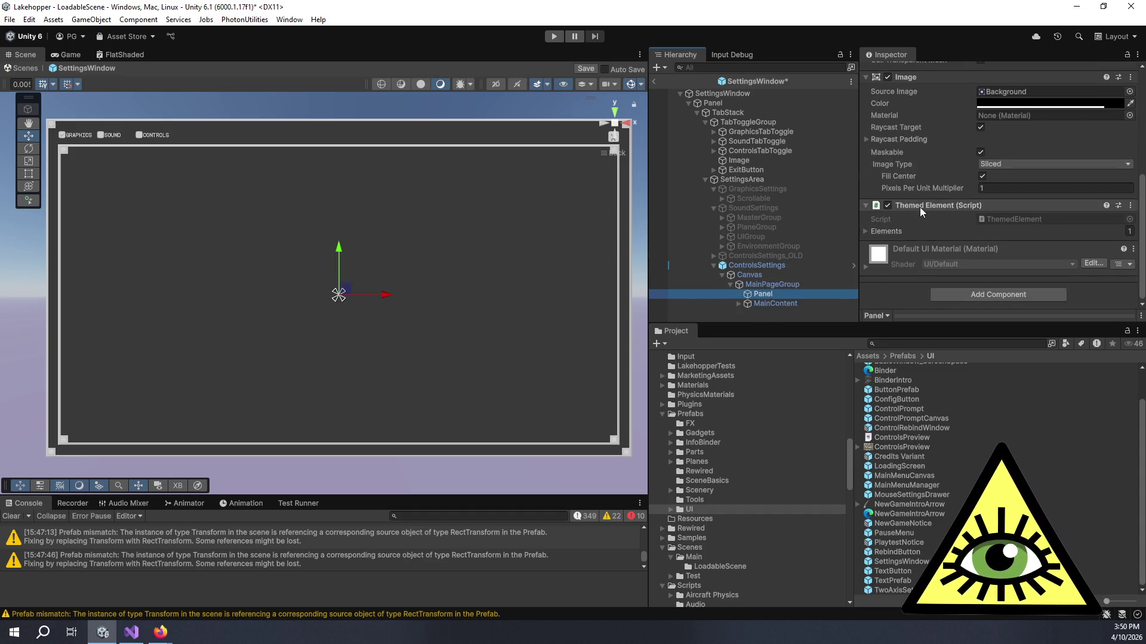
left_click(763, 283)
left_click(761, 274)
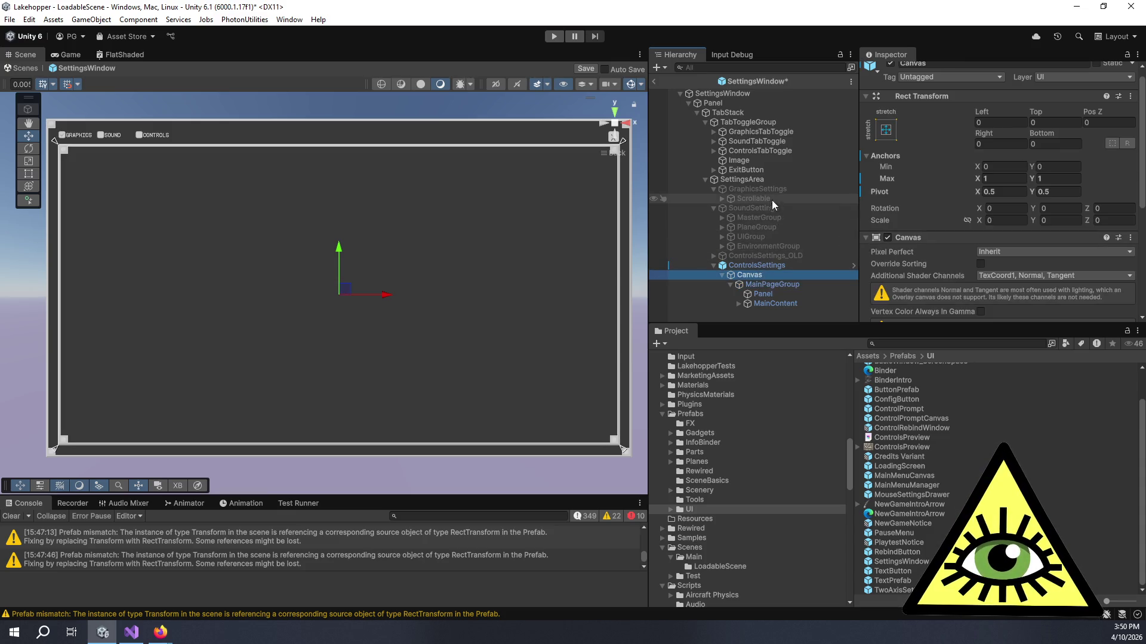
Set the ControlsSettings Canvas scale to 1, 1, 1
left_click(767, 266)
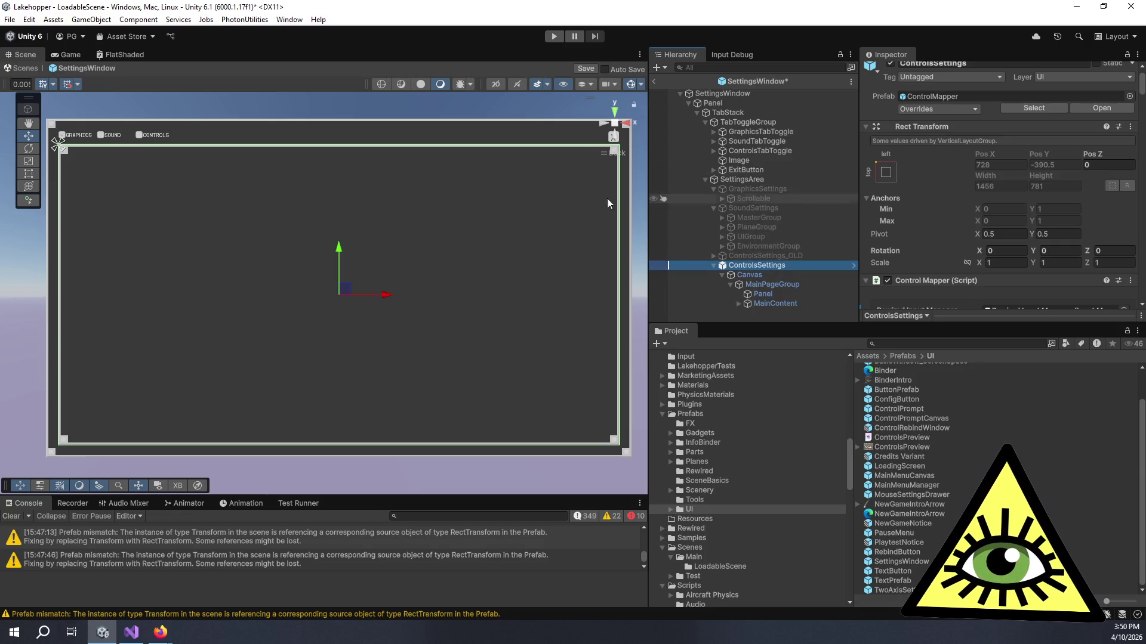
left_click(753, 277)
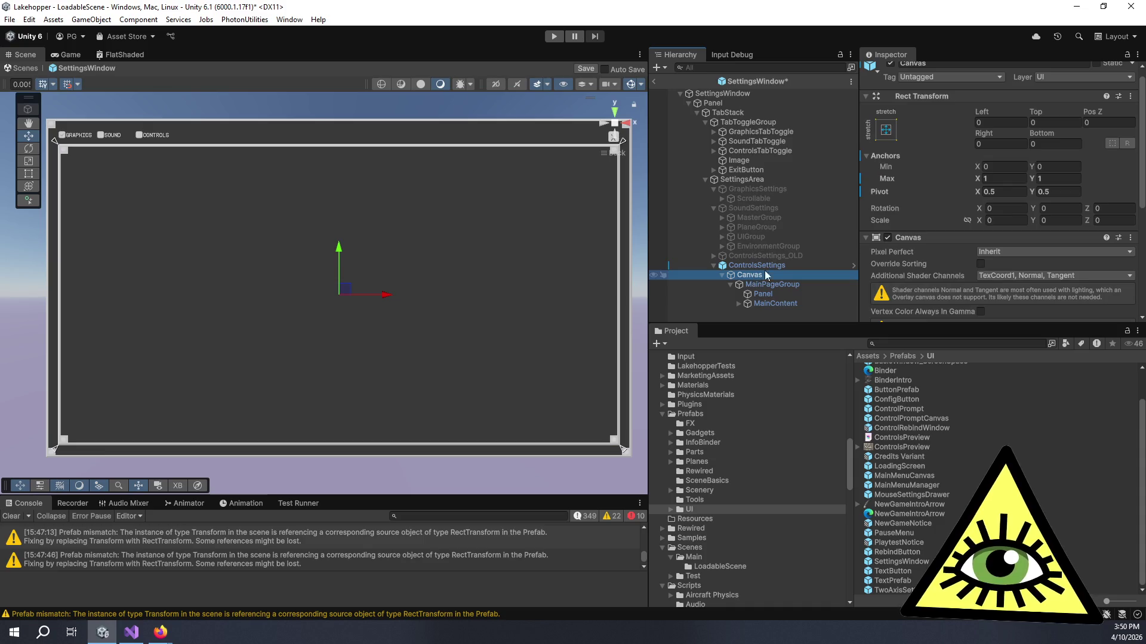
left_click(1005, 220)
type("1")
left_click(1055, 220)
type("1")
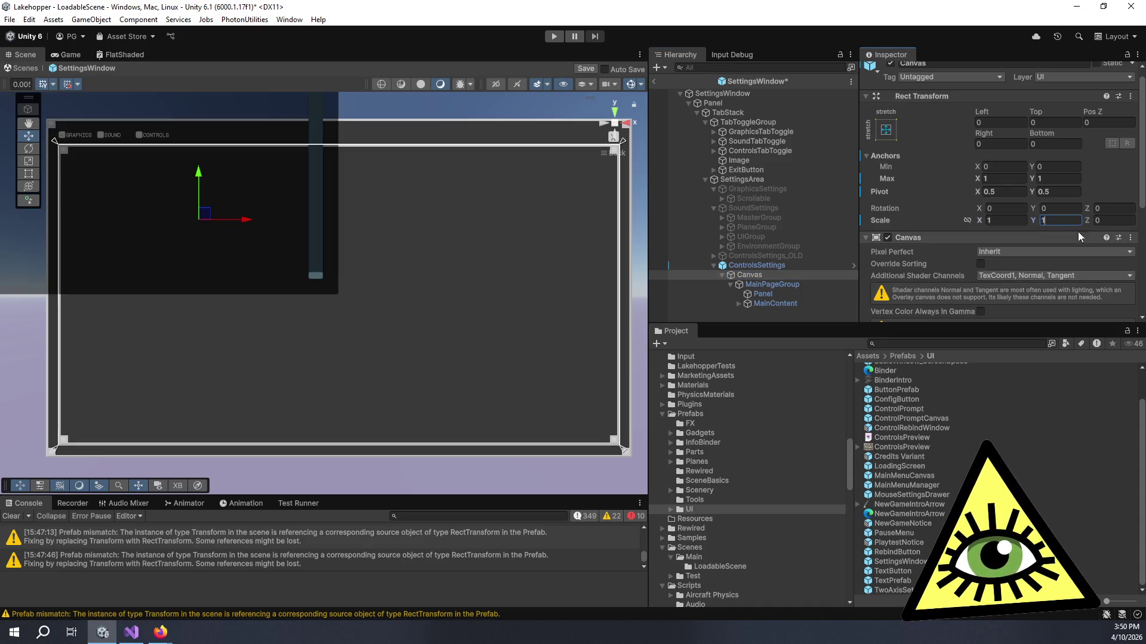
left_click(1109, 220)
type("1")
Frame ControlsSettings in the Scene view to show the control mapper panel
left_click(886, 129)
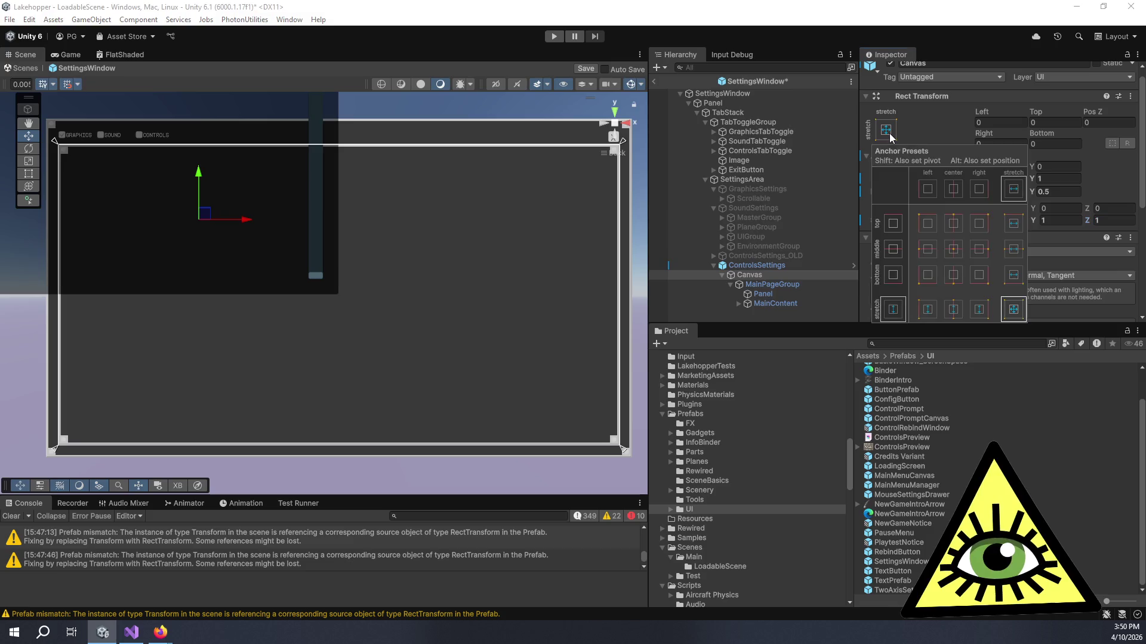
left_click(1020, 309)
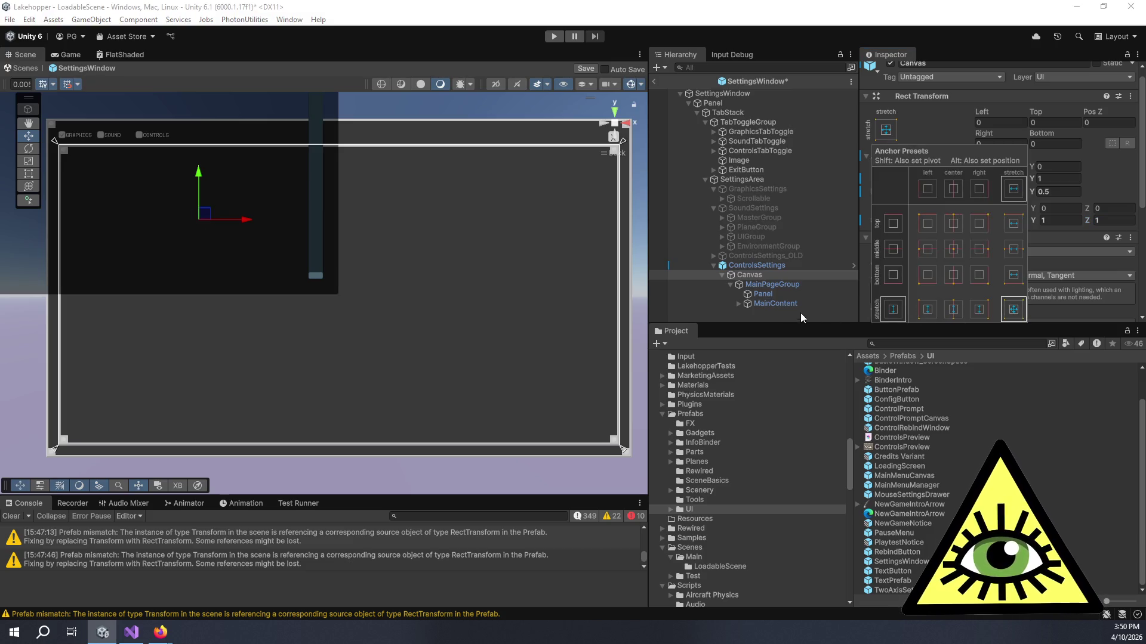
left_click(749, 266)
key("f")
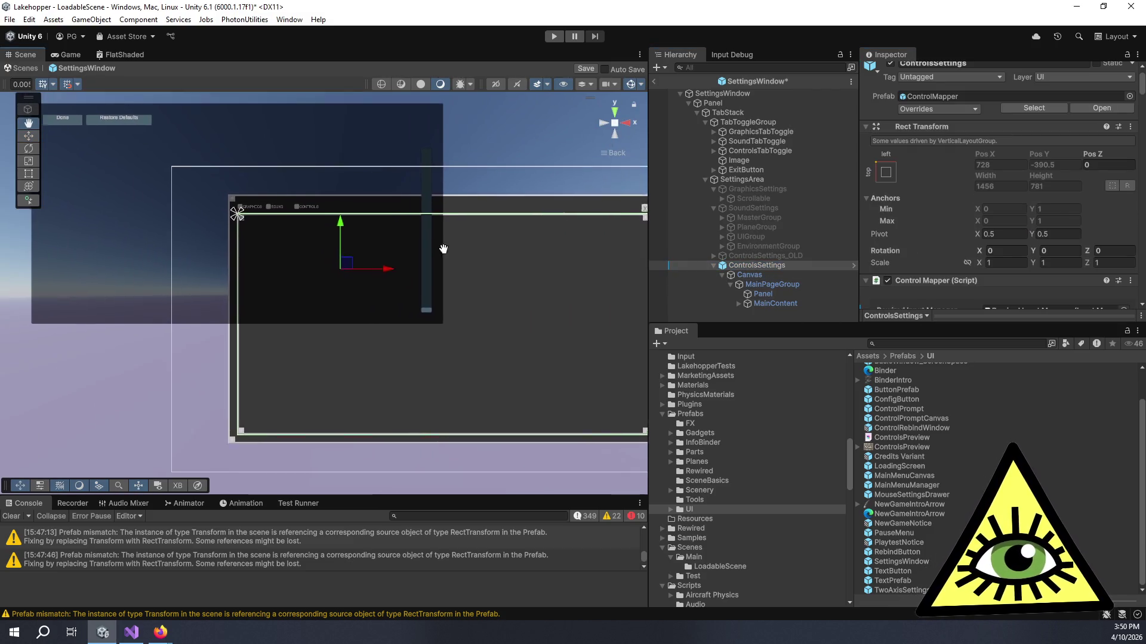
Try a pivot of 1 on ControlsSettings, then undo it back to 0.5
left_click(782, 264)
left_click(1000, 251)
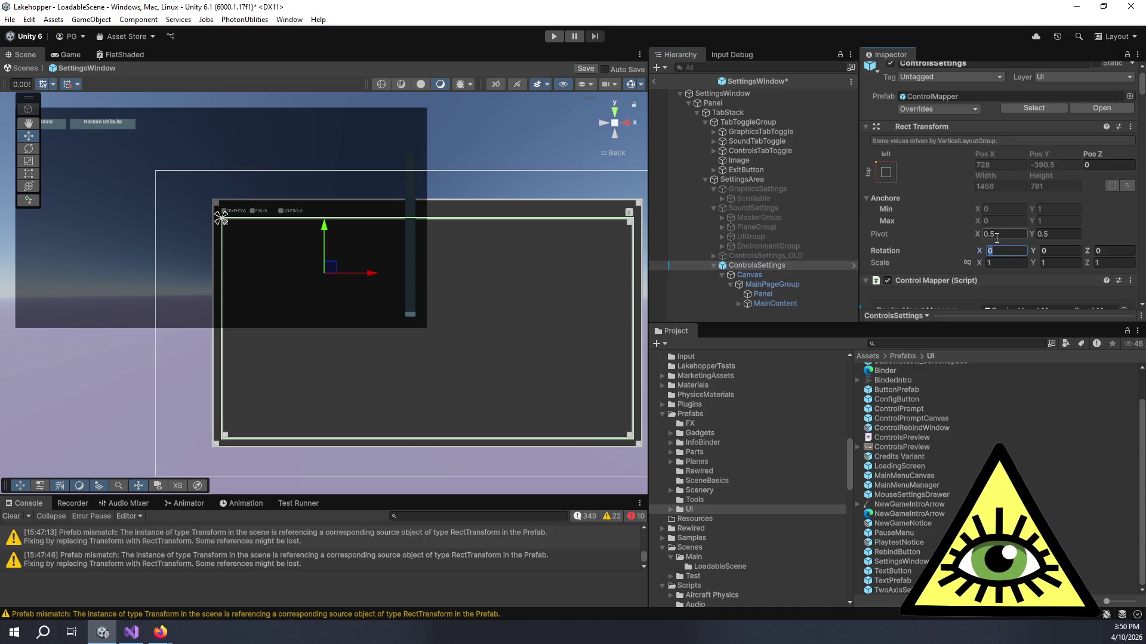
left_click(998, 234)
type("1")
key("Tab")
type("1")
key("ctrl+z")
key("ctrl+z")
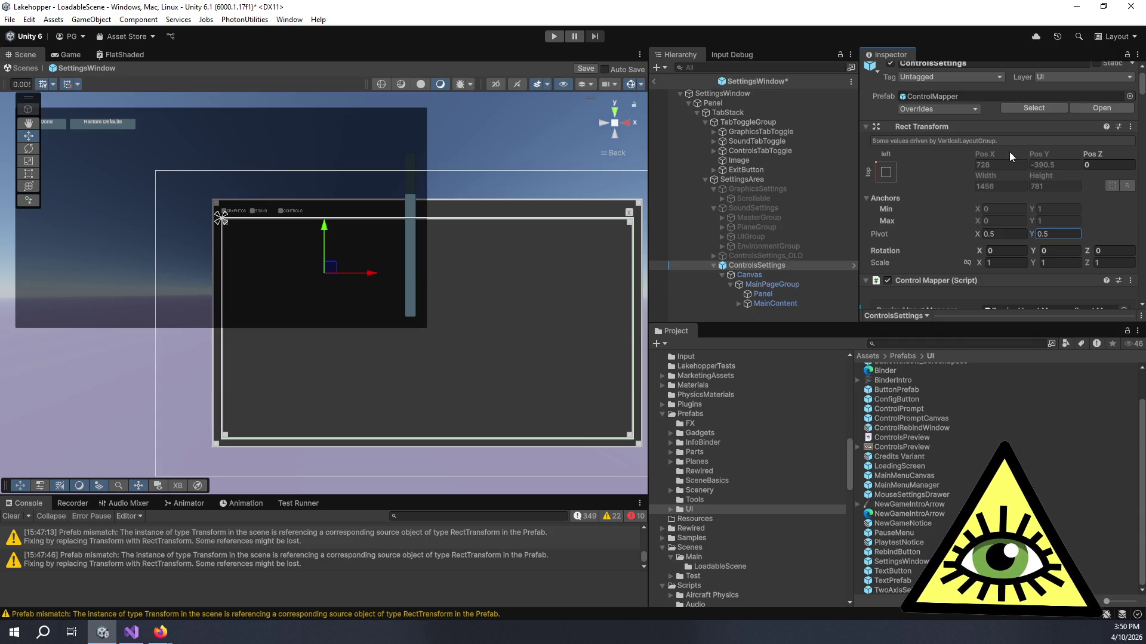
Select the Canvas under ControlsSettings, try a pivot of 1, 1, and undo it
scroll(274, 292, "up", 2)
left_click_drag(273, 284, 411, 352)
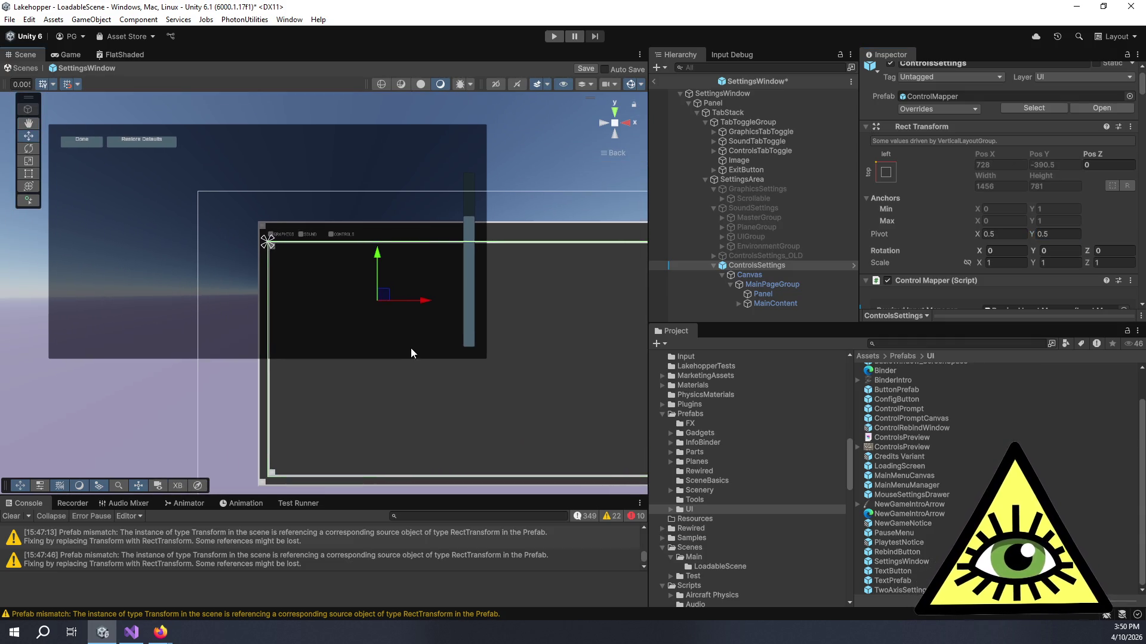
left_click(794, 275)
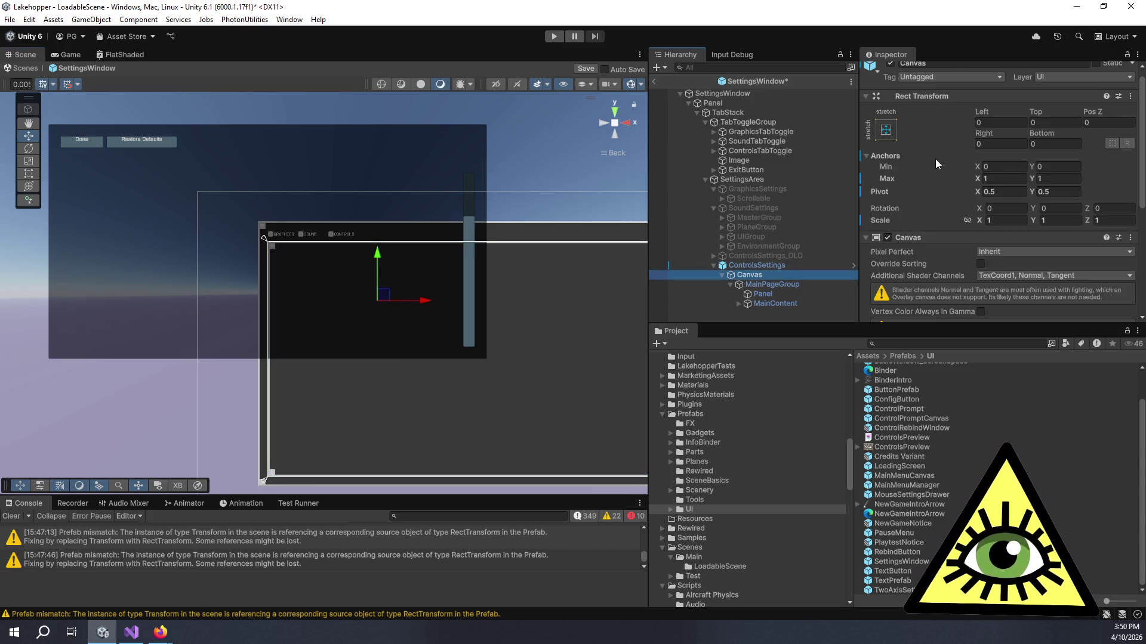
left_click(1018, 190)
type("1")
key("Tab")
type("1")
left_click(1001, 181)
key("ctrl+z")
key("ctrl+z")
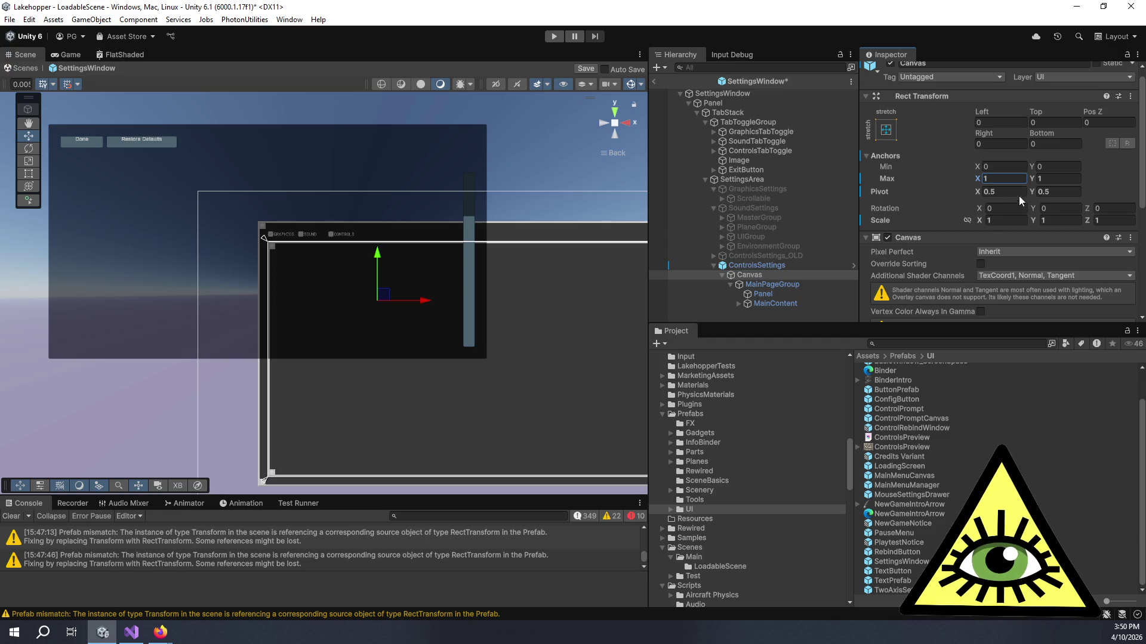
Preview the Canvas anchor presets and dismiss them without changing anything
left_click(885, 130)
key("alt")
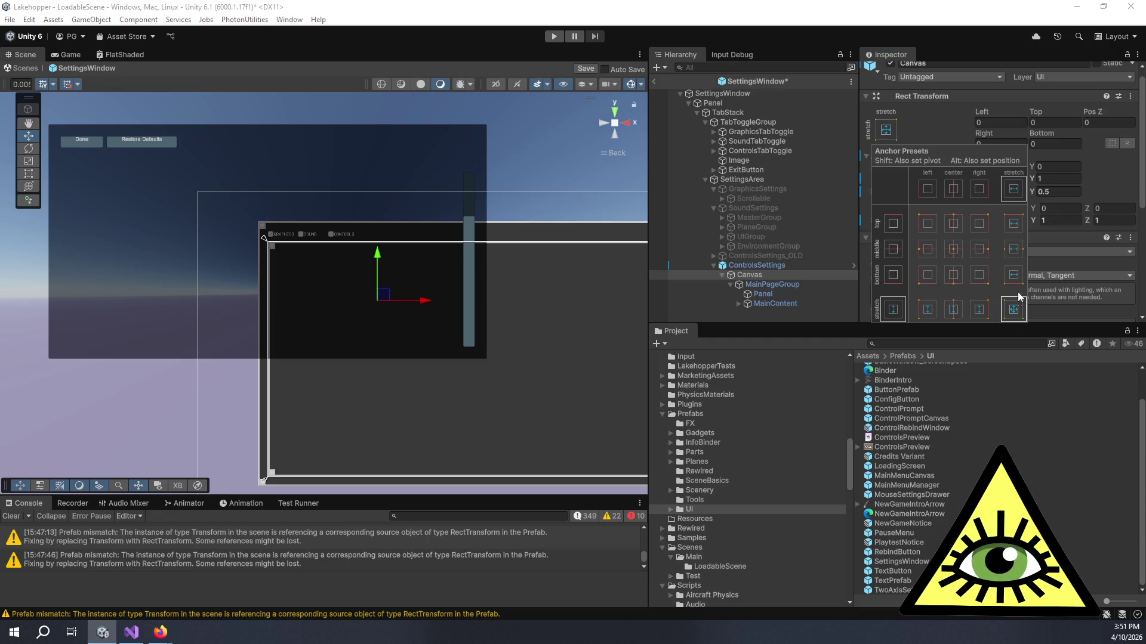
left_click(967, 121)
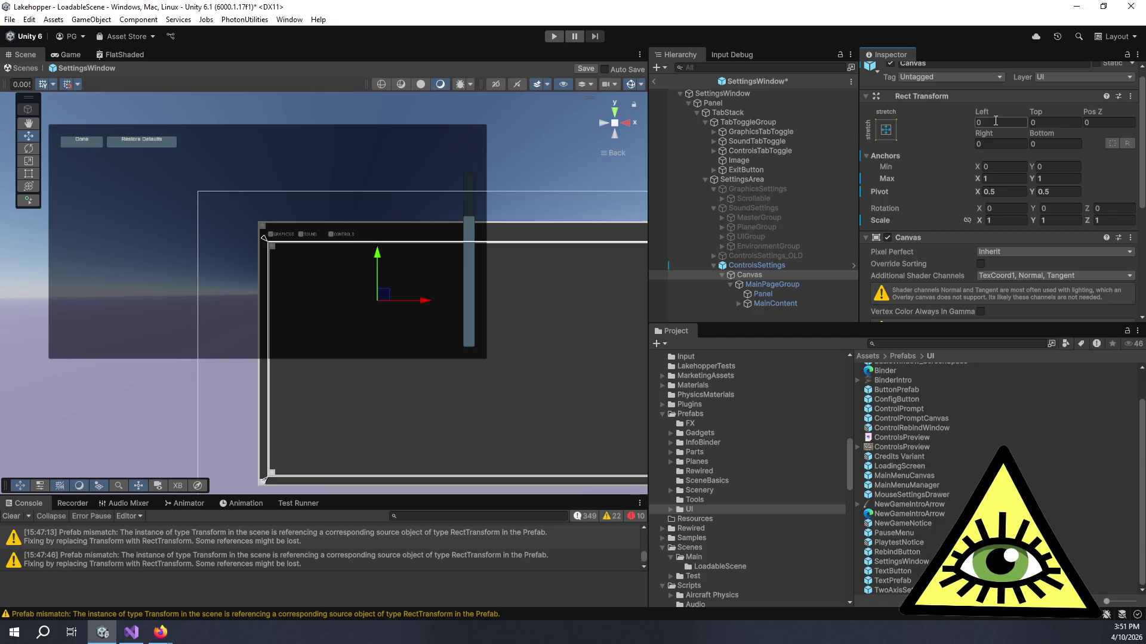
scroll(567, 268, "down", 2)
left_click_drag(540, 281, 579, 289)
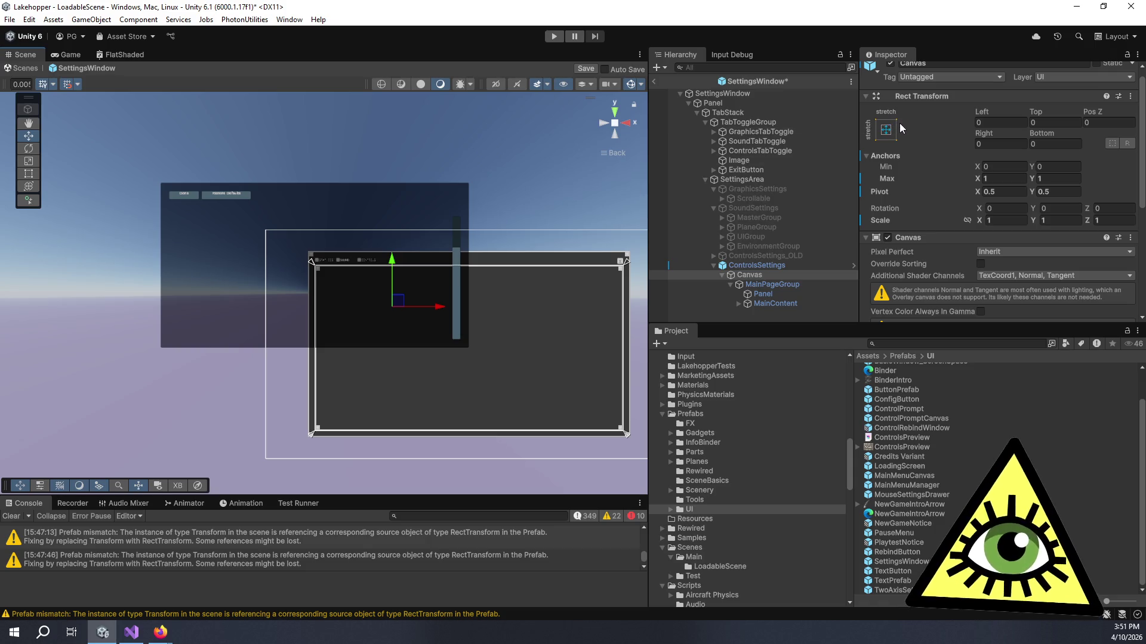
Set the pivot of the Canvas under ControlsSettings to X 0, Y 0
left_click(789, 262)
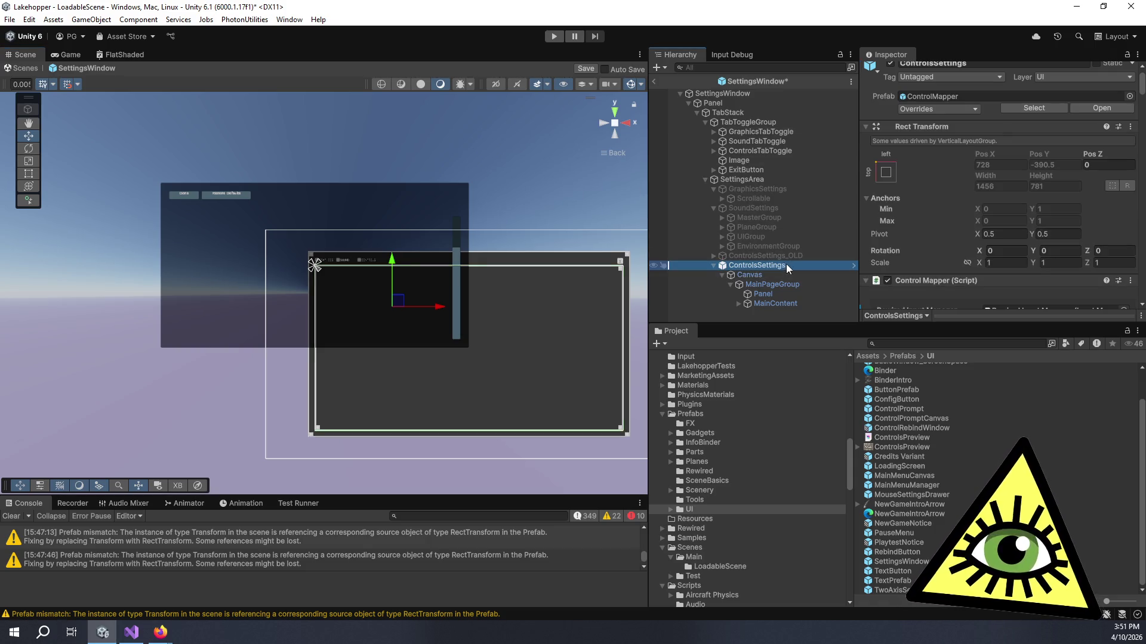
left_click(764, 275)
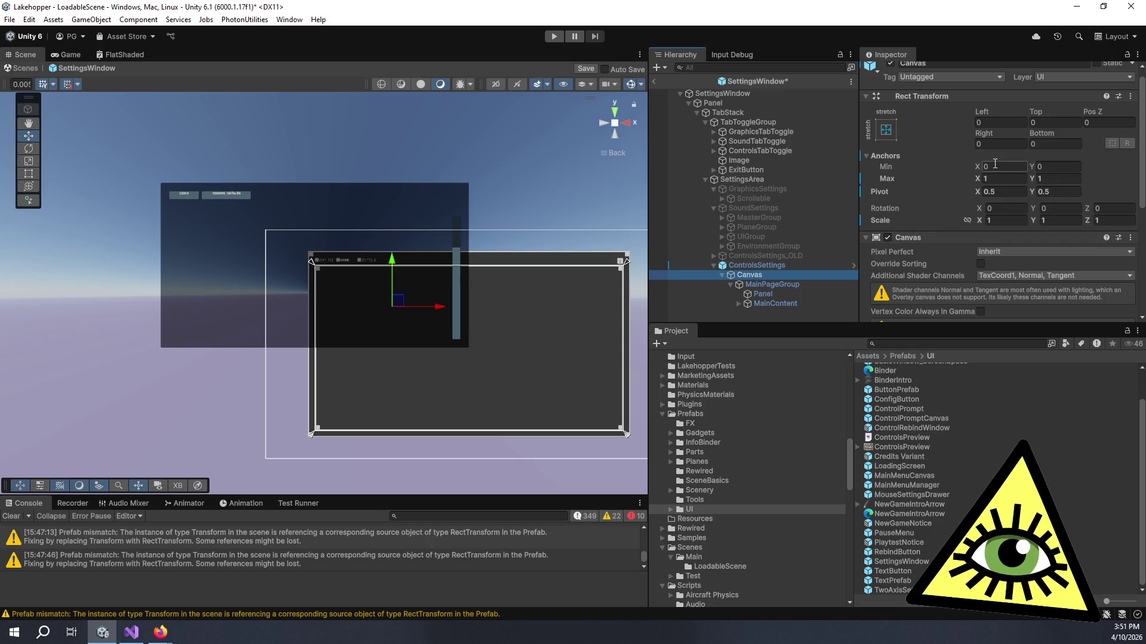
left_click(1003, 191)
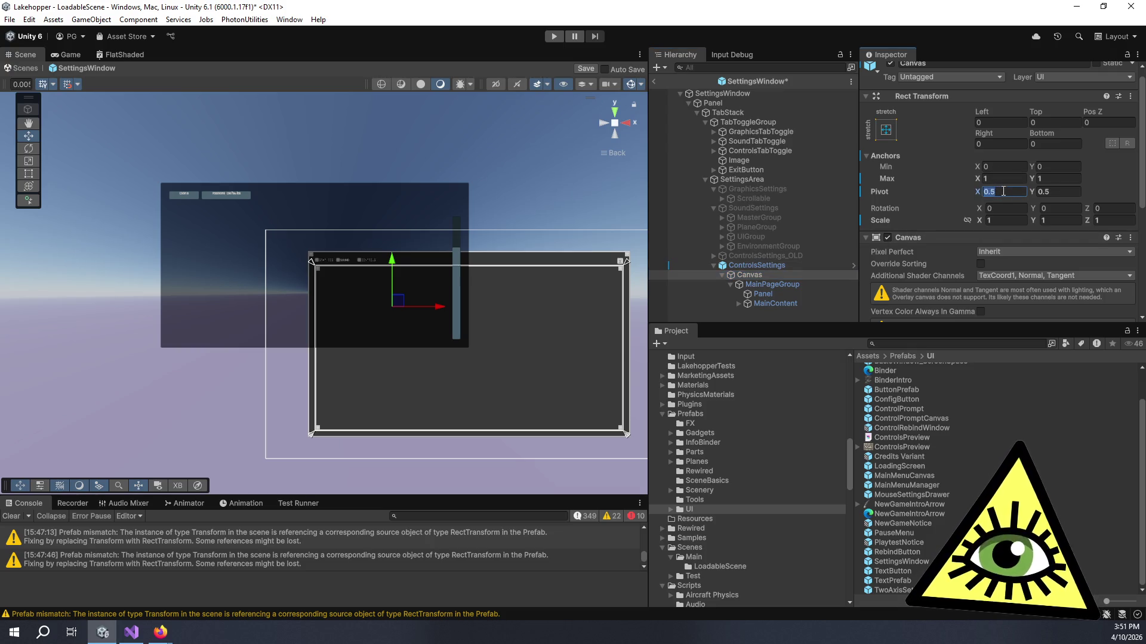
type("0")
key("Tab")
type("0")
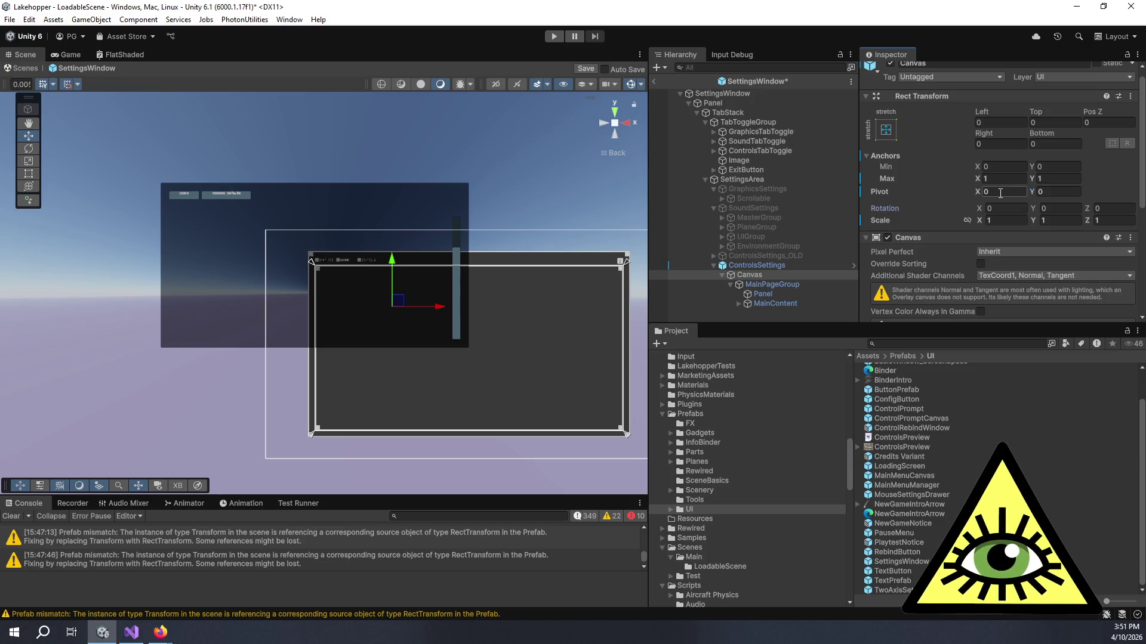
Select MainPageGroup to inspect its Rect Transform settings
left_click(780, 294)
left_click(779, 286)
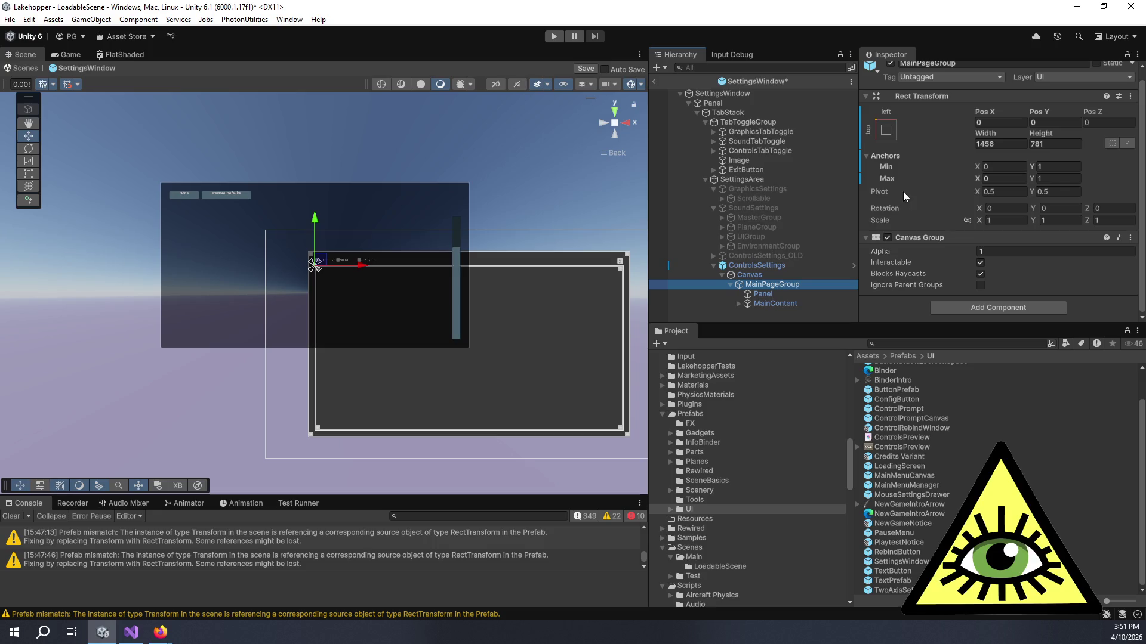
mouse_move(884, 196)
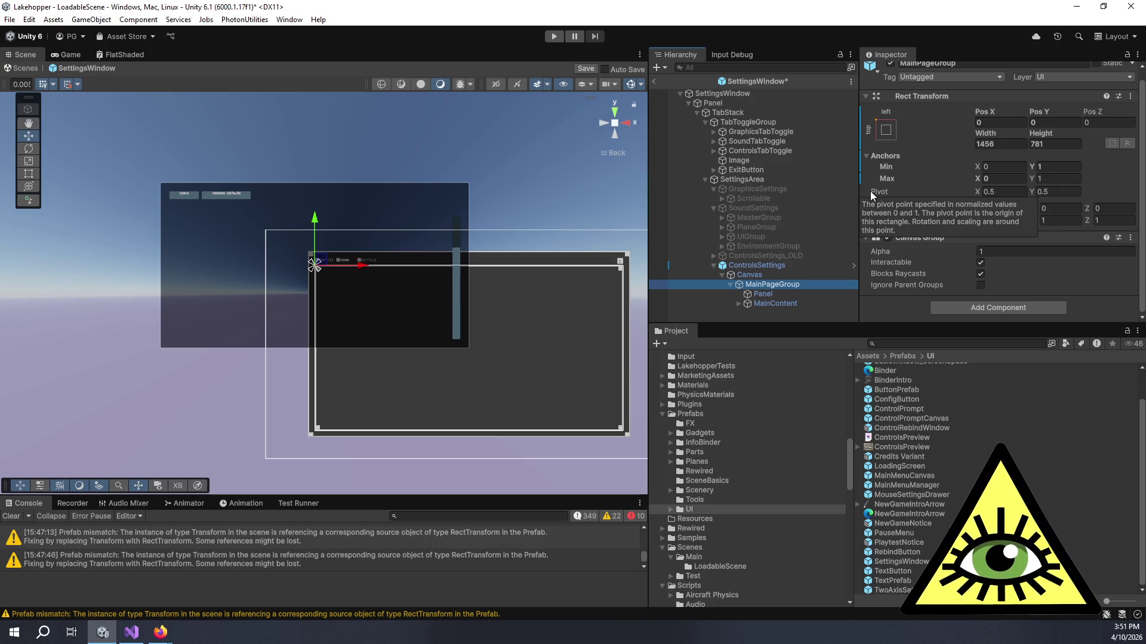
Set MainPageGroup's pivot to 0, 0 after briefly trying 1, checking the Panel's layout
left_click(1022, 191)
type("1")
key("Tab")
left_click(1022, 191)
type("0")
key("Tab")
type("0")
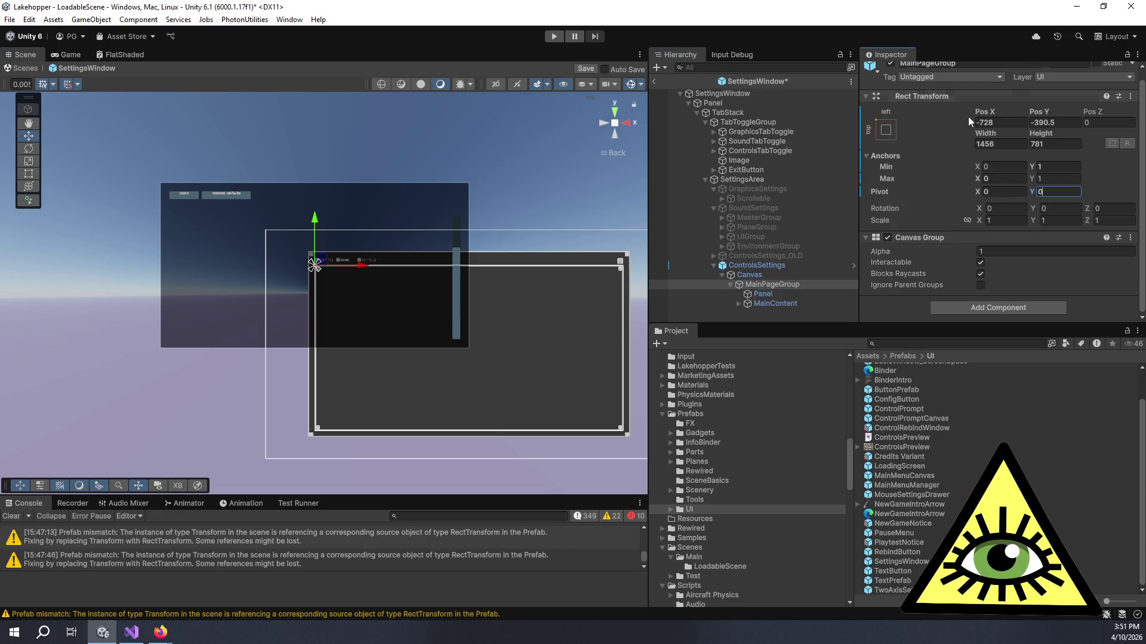
left_click(763, 293)
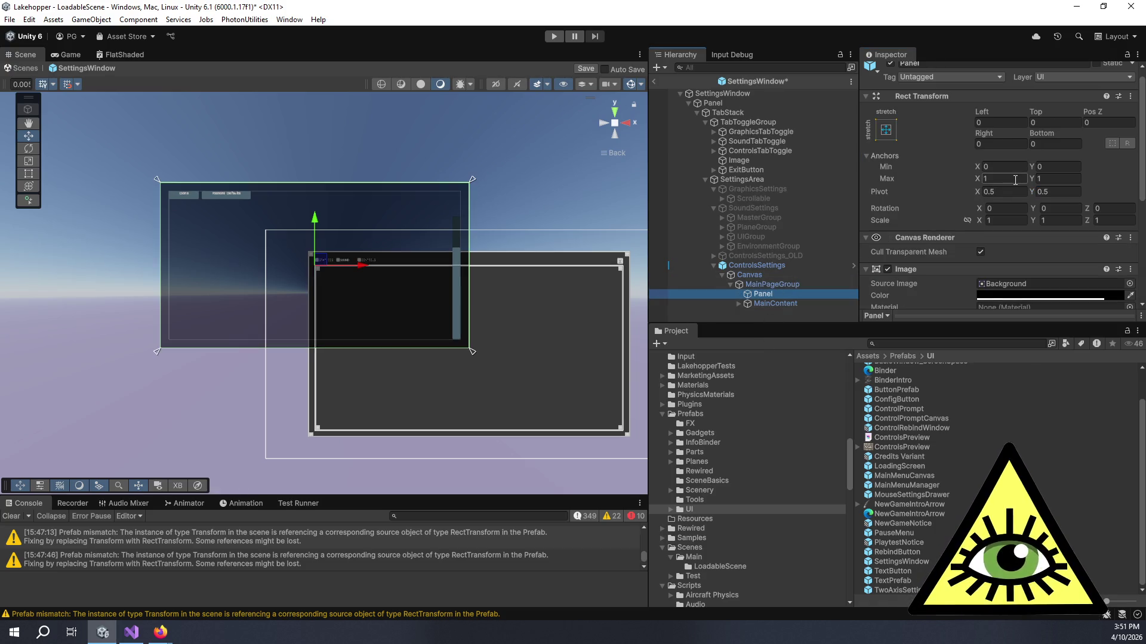
left_click(769, 285)
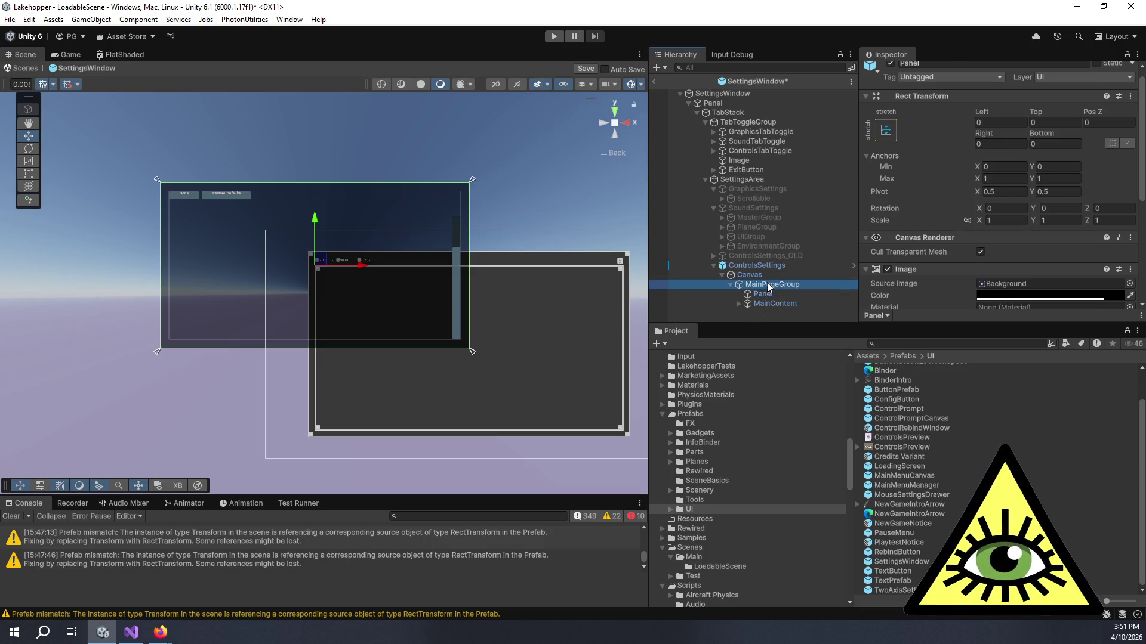
Apply the stretch/stretch anchor preset to MainPageGroup and frame it in the view
left_click(885, 129)
left_click(1013, 310, "alt+shift")
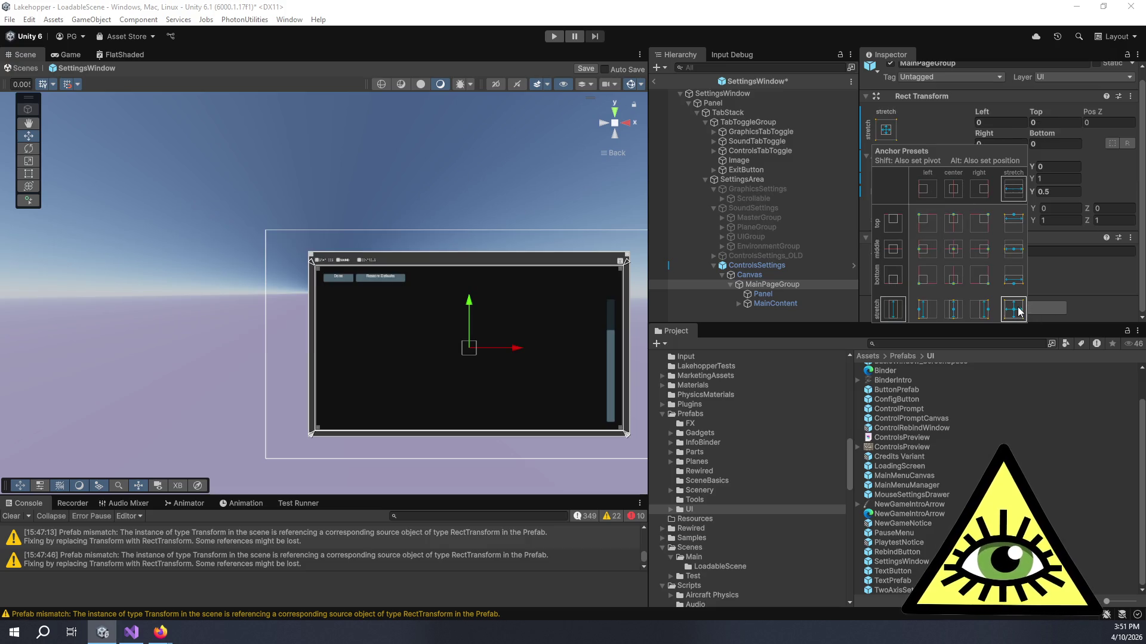
key("f")
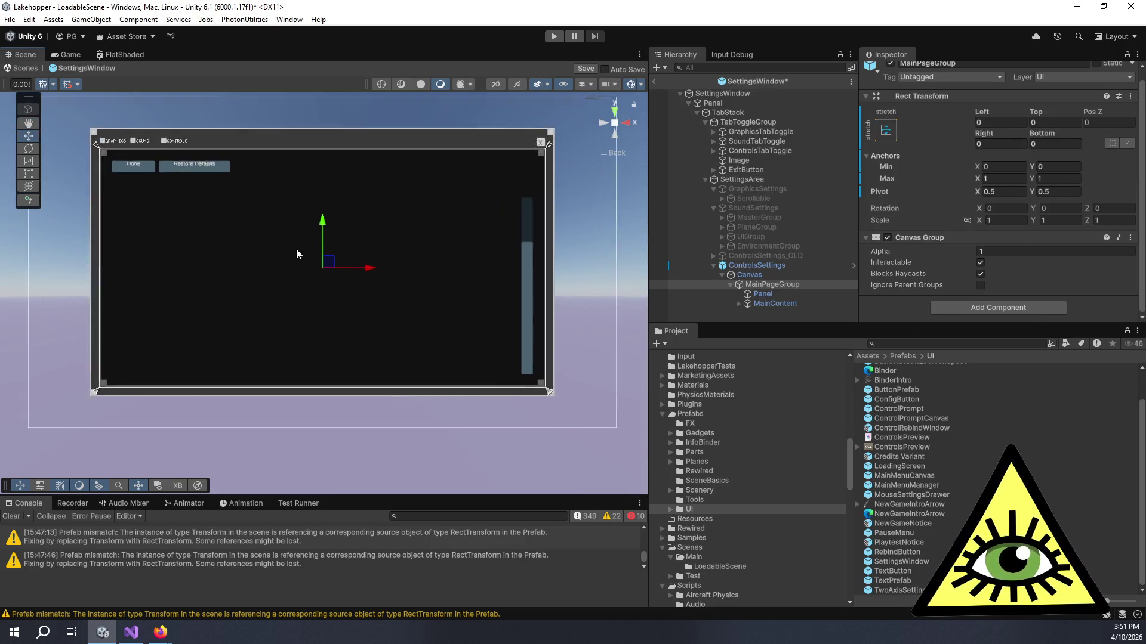
left_click_drag(264, 231, 312, 252)
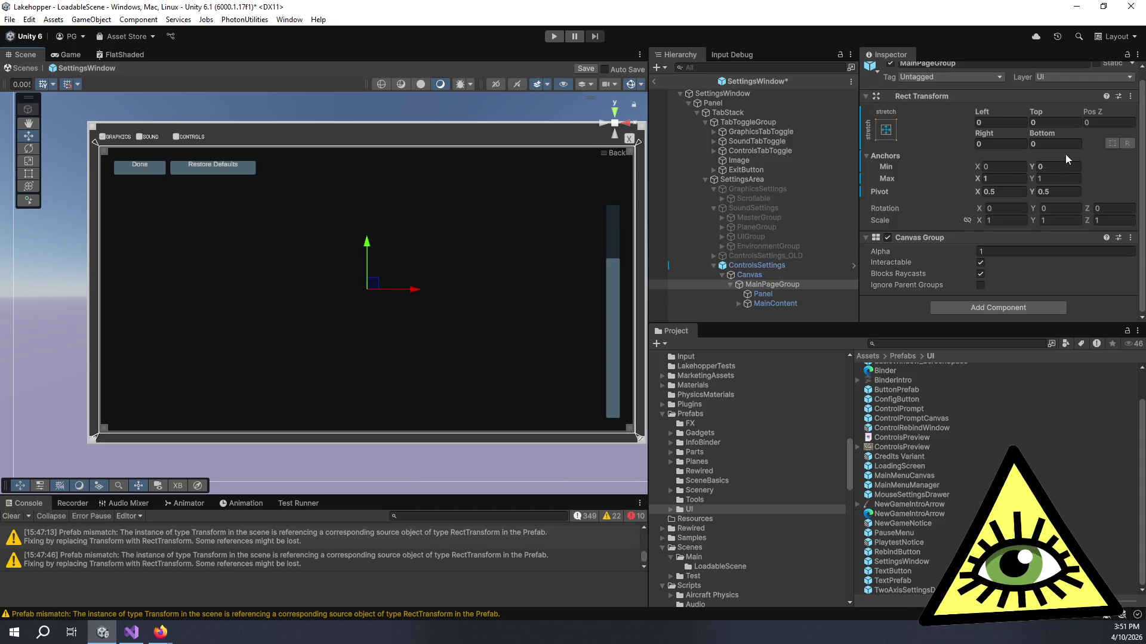
Compare the layouts of SoundSettings, MasterGroup, SettingsArea and Scrollable's 25-unit offsets
left_click(996, 123)
left_click(794, 209)
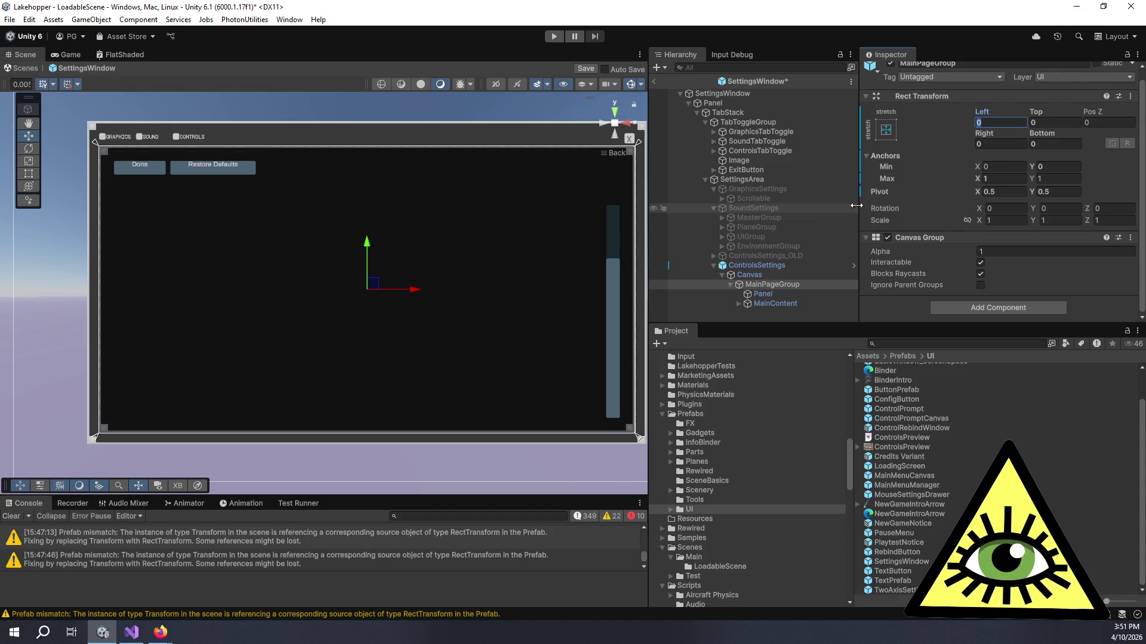
left_click(796, 218)
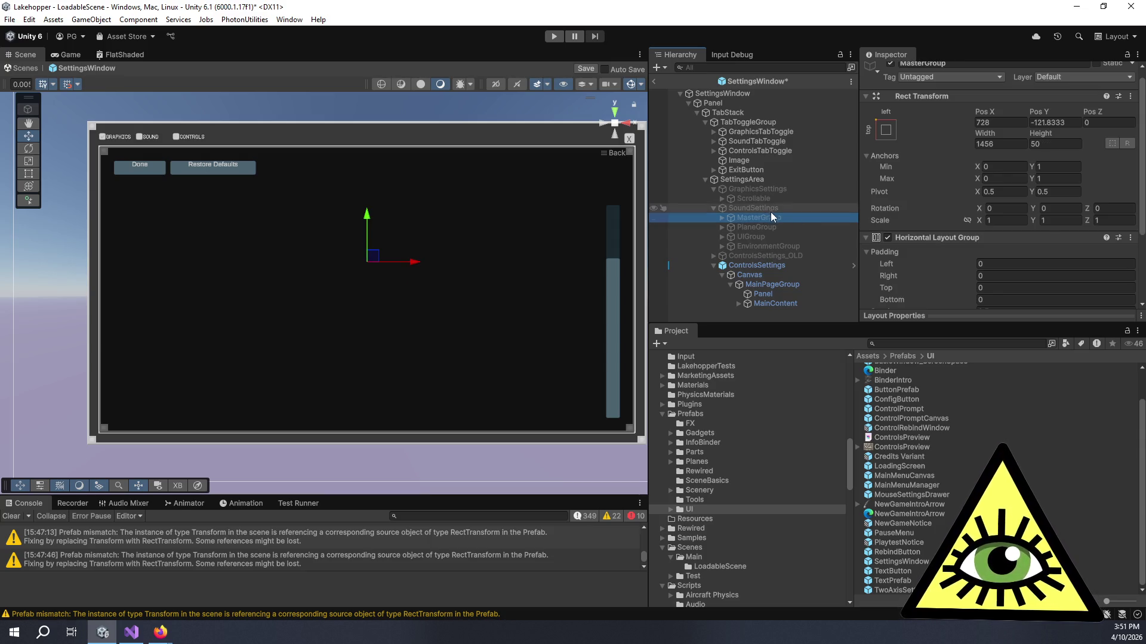
left_click(762, 180)
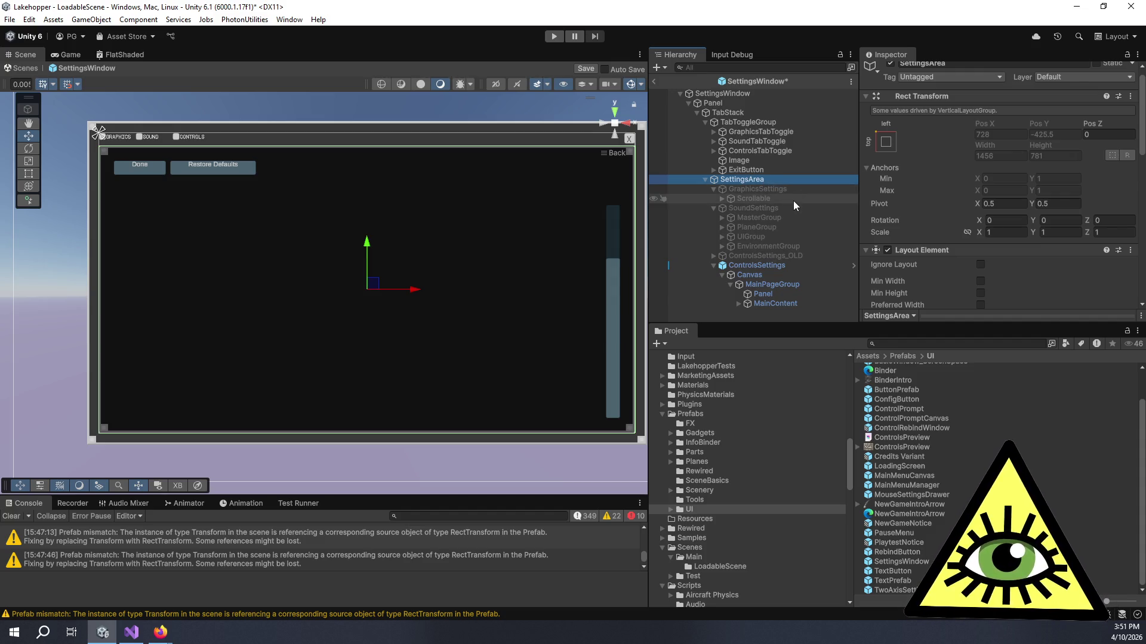
left_click(793, 206)
left_click(782, 194)
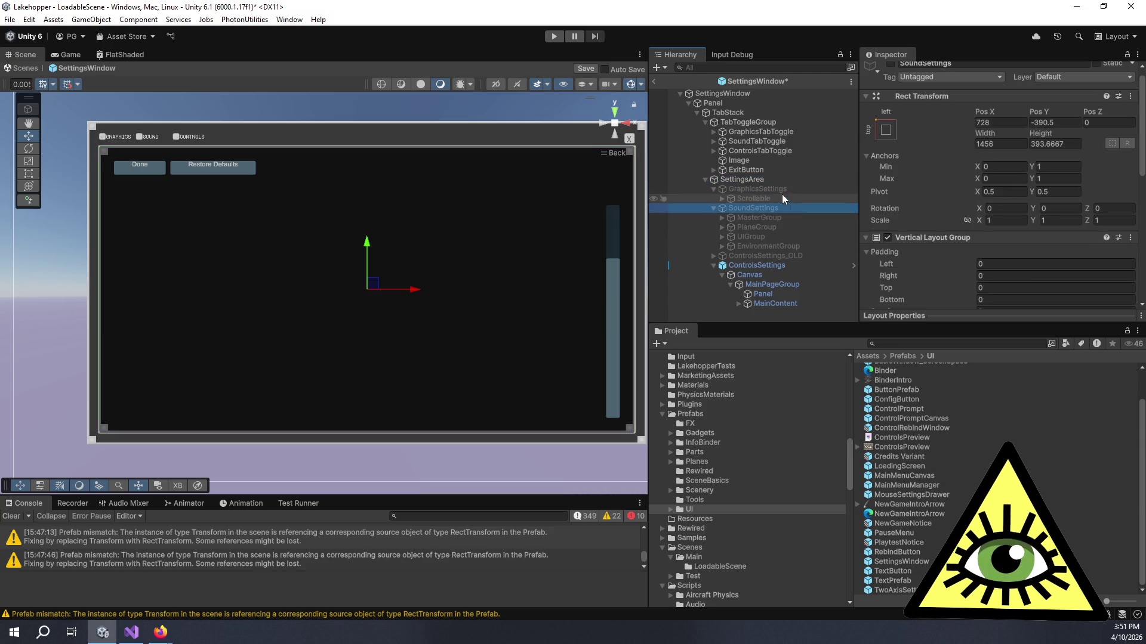
Set the Panel under MainPageGroup to Left, Top, Right and Bottom offsets of 25
left_click(775, 275)
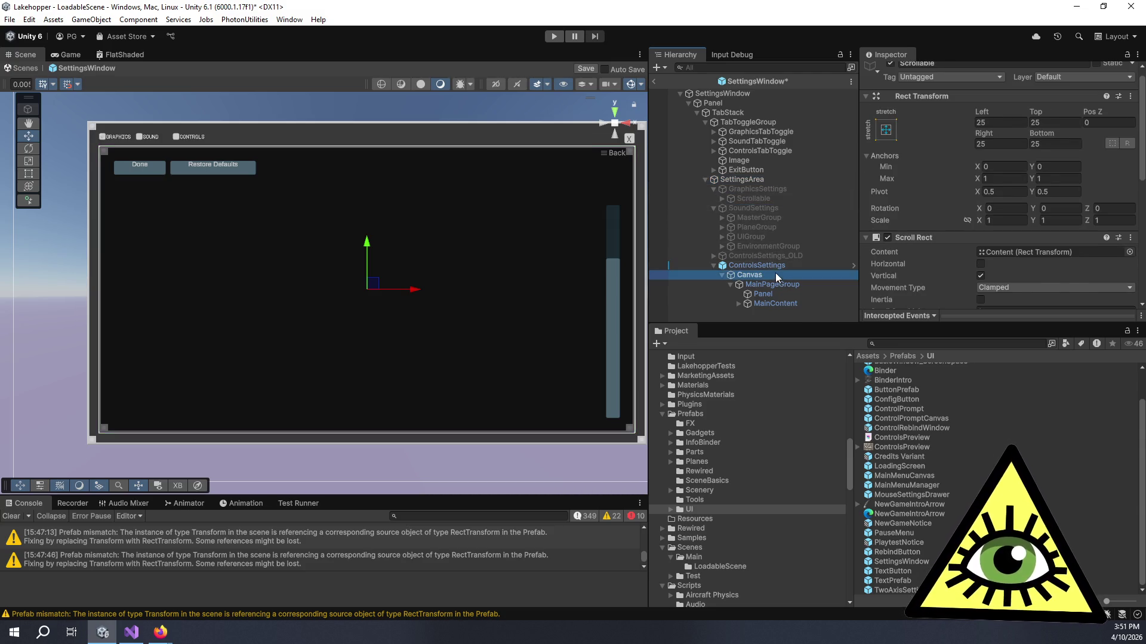
left_click(778, 293)
left_click(988, 124)
type("25")
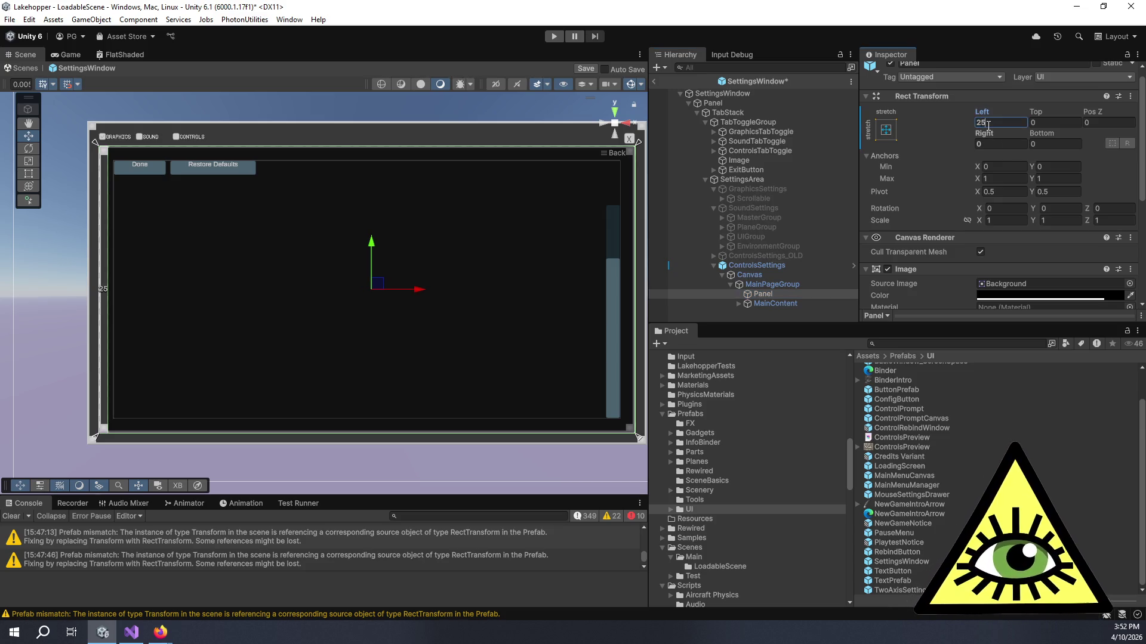
key("Tab")
type("25")
key("Tab")
key("Tab")
type("25")
key("Tab")
type("25")
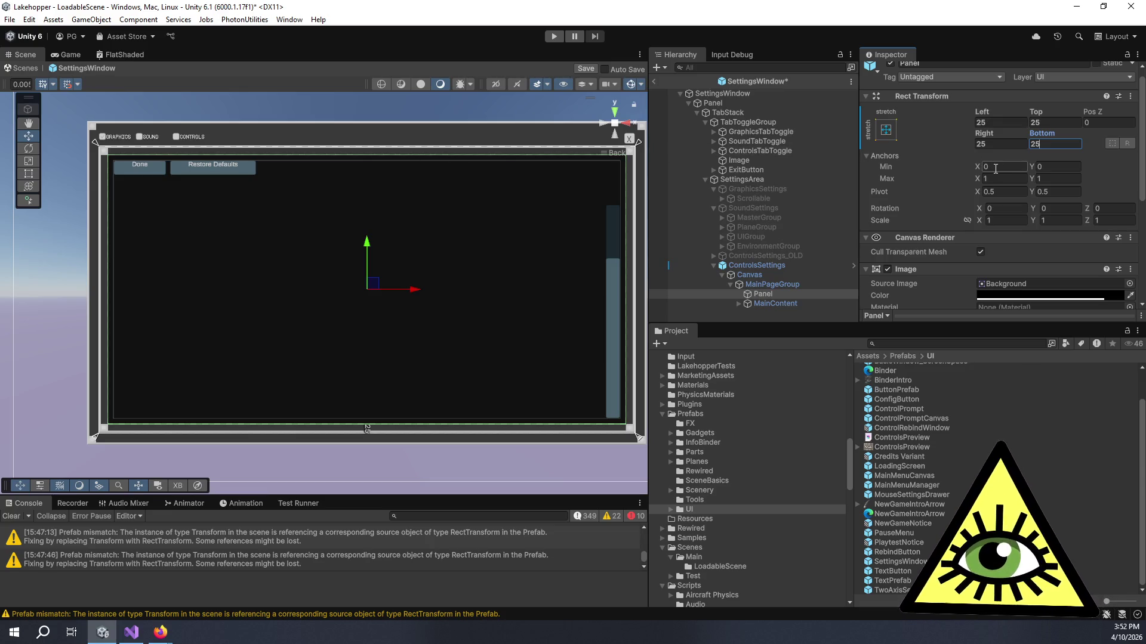
left_click(764, 305)
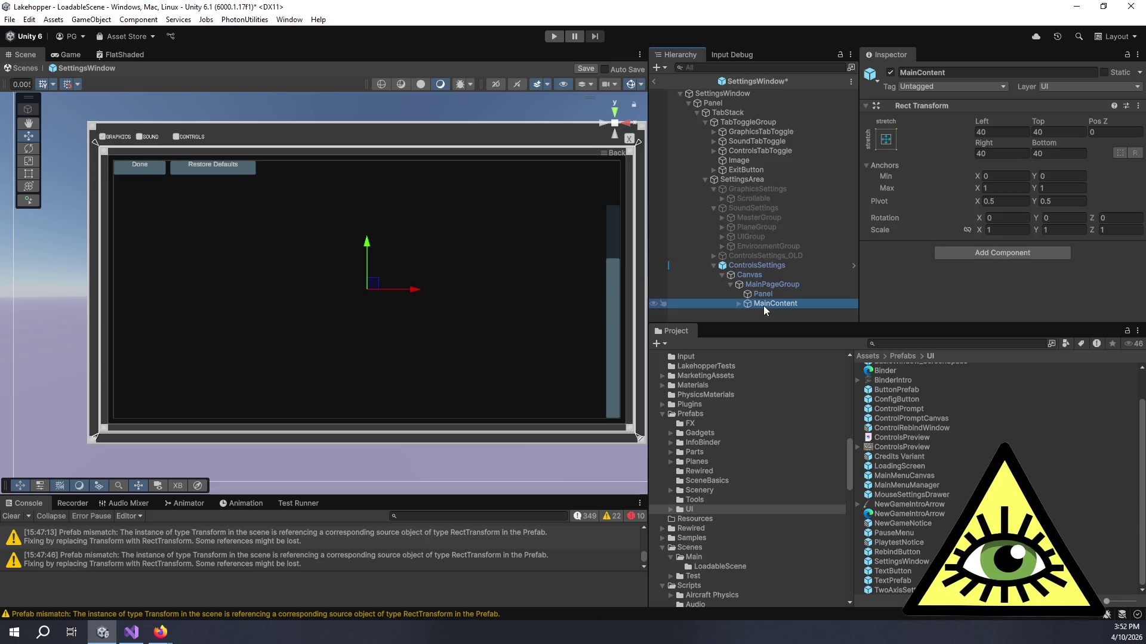
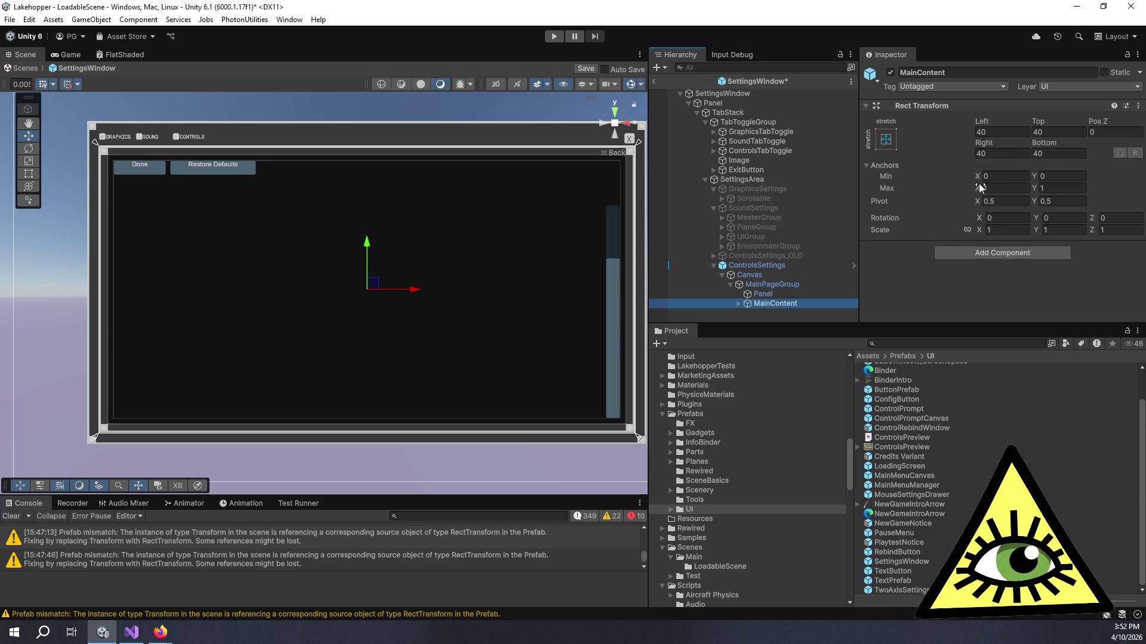
Expand MainContent and MainContentInner in the Hierarchy and select the Panel object
left_click(739, 303)
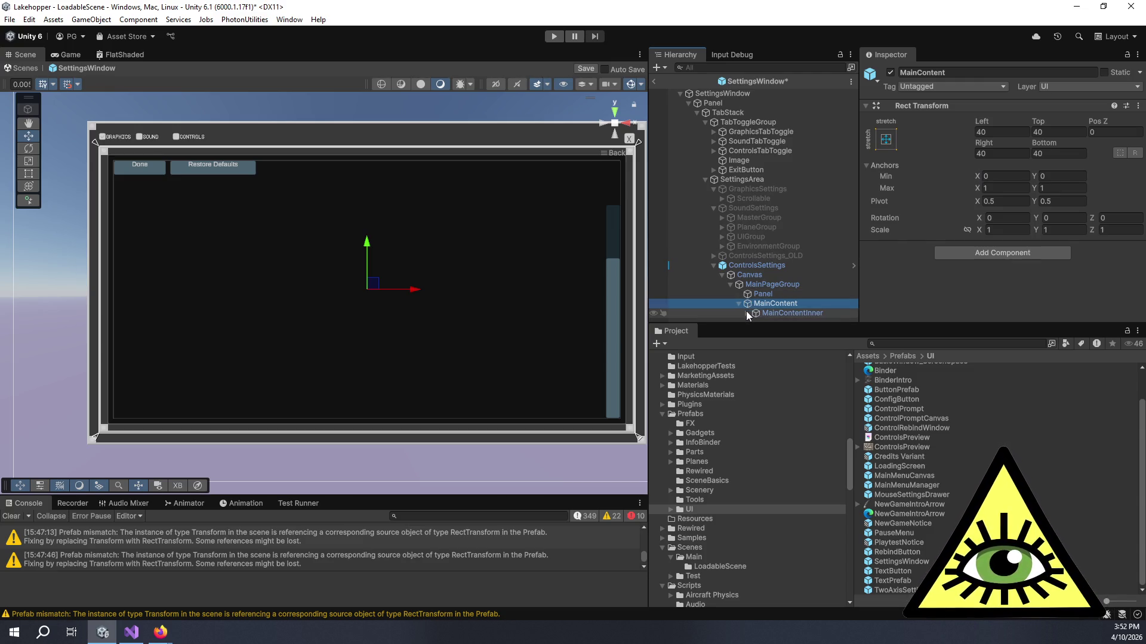
left_click(746, 312)
scroll(797, 292, "down", 3)
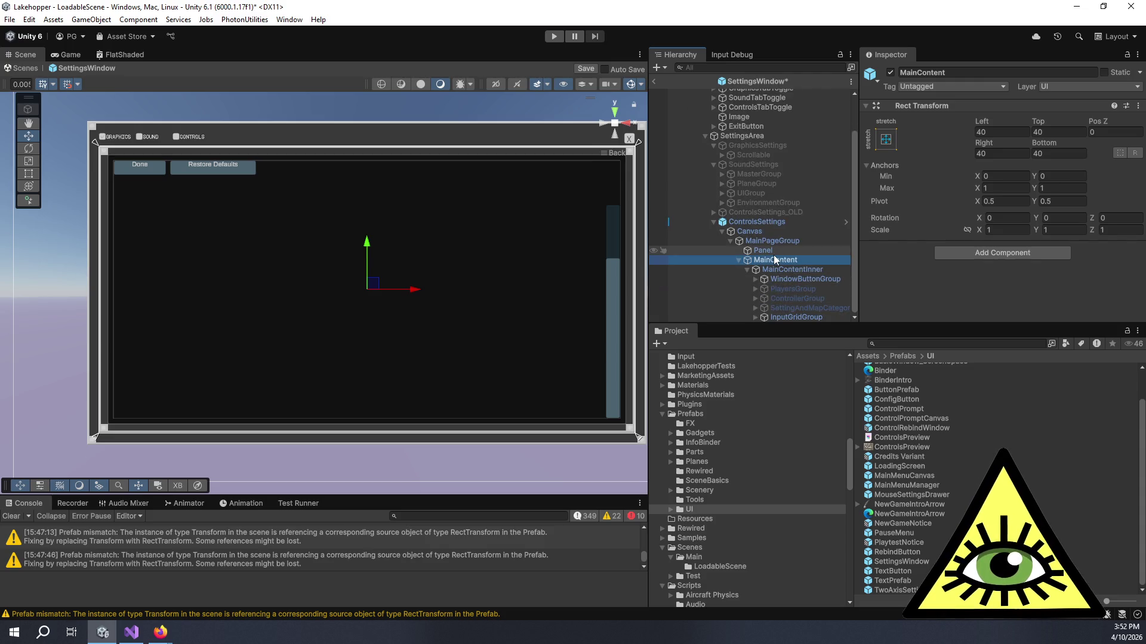
left_click(774, 250)
Set the Panel's Rect Transform Left, Top, Right and Bottom offsets to 40
left_click(1013, 132)
type("40")
key("Tab")
type("40")
key("Tab")
type("40")
key("Tab")
type("40")
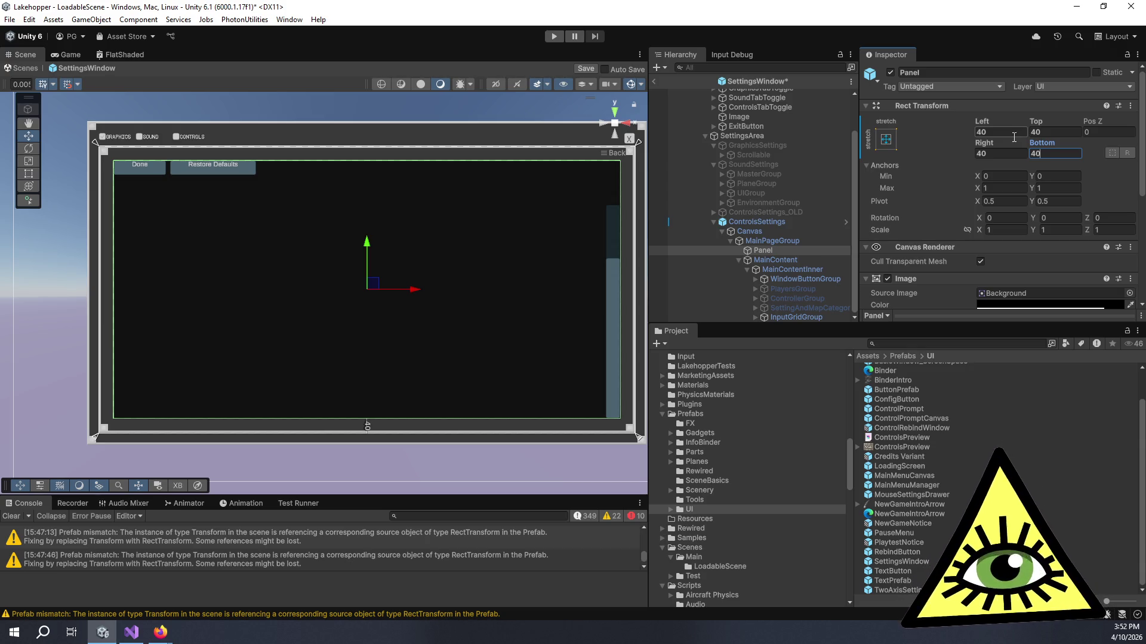
Select ControlsSettings and review the Control Mapper's Default map category and keyboard/mouse layouts
left_click(782, 222)
scroll(948, 198, "down", 10)
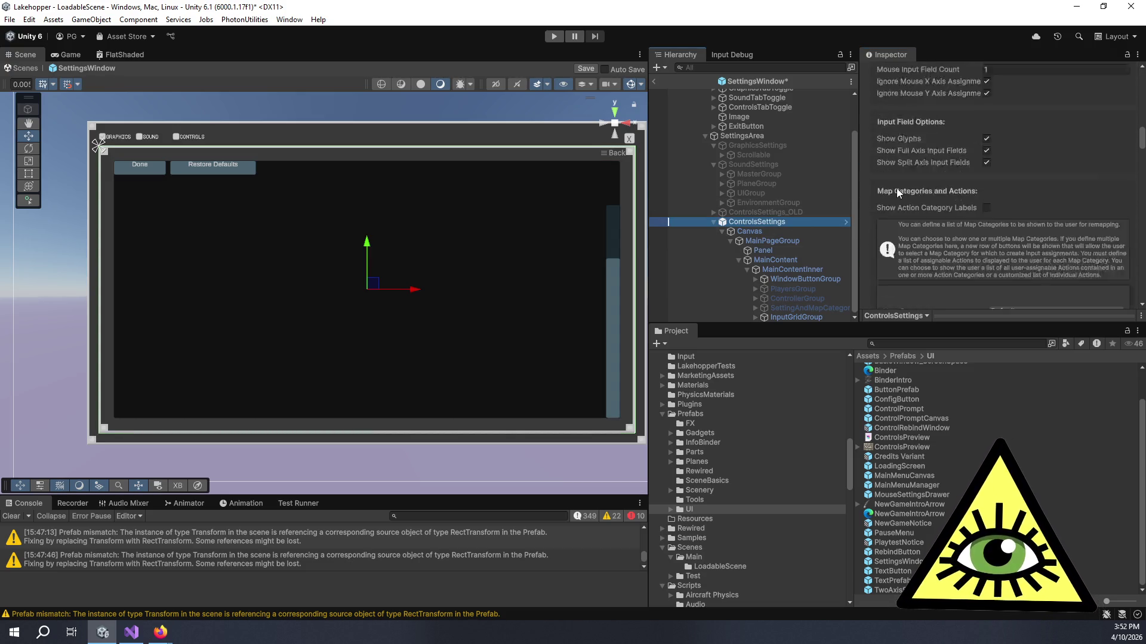
scroll(896, 189, "down", 5)
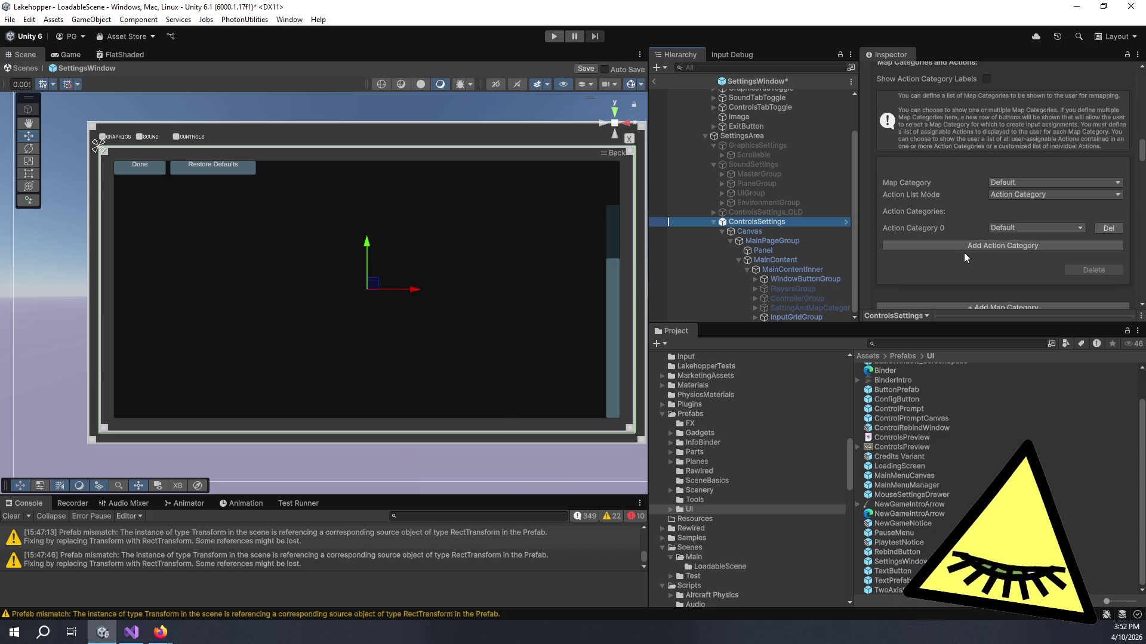
left_click(1002, 184)
left_click(872, 157)
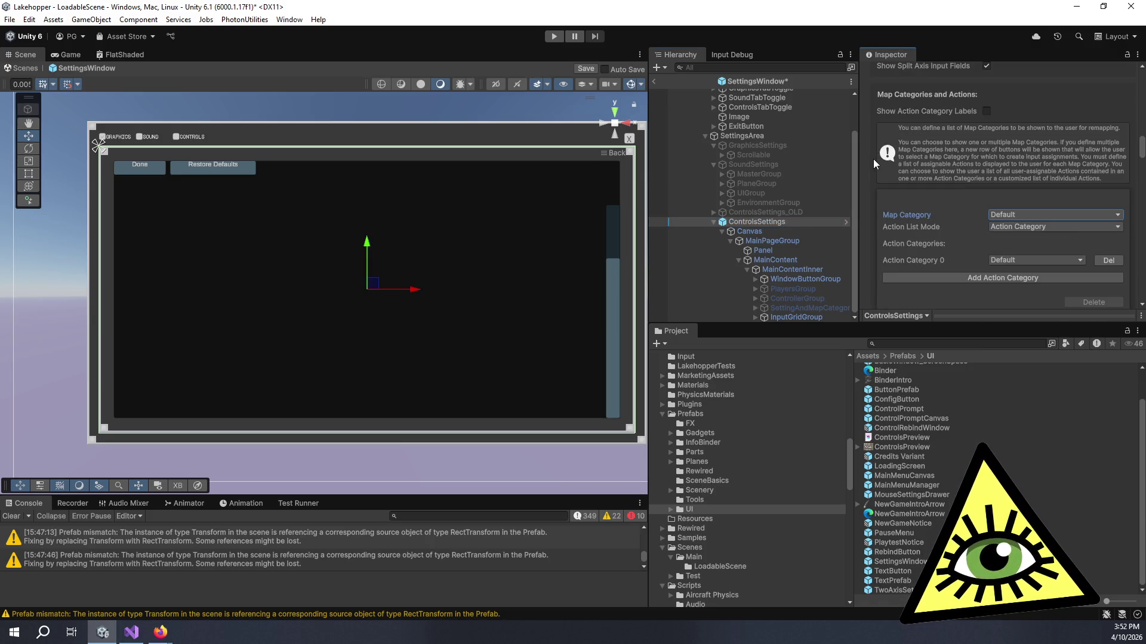
scroll(873, 158, "up", 5)
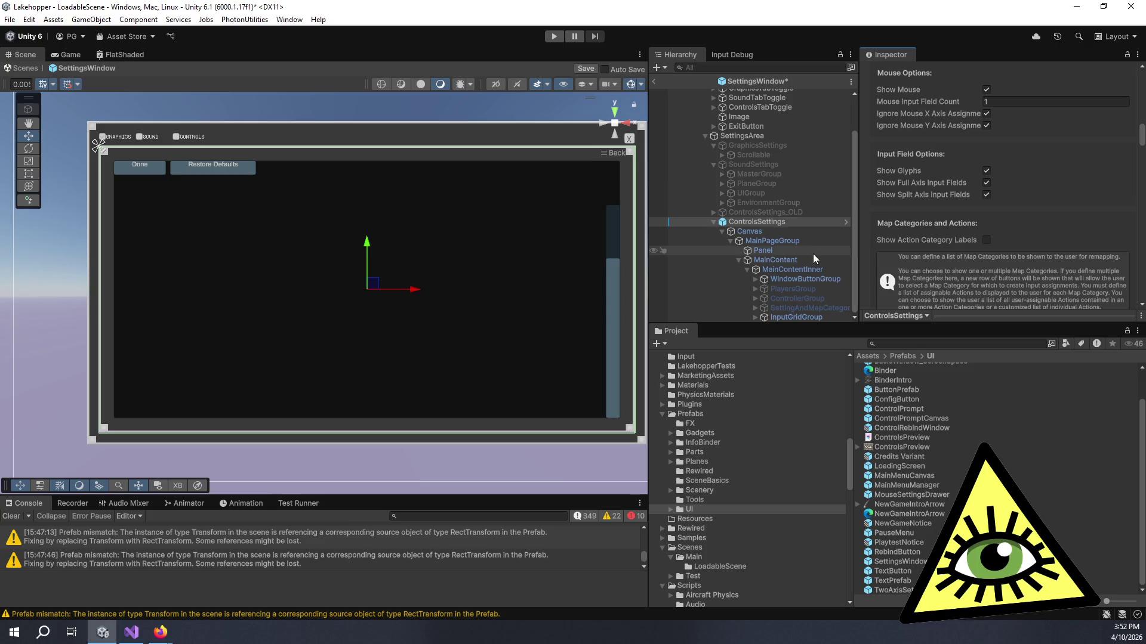
left_click(987, 195)
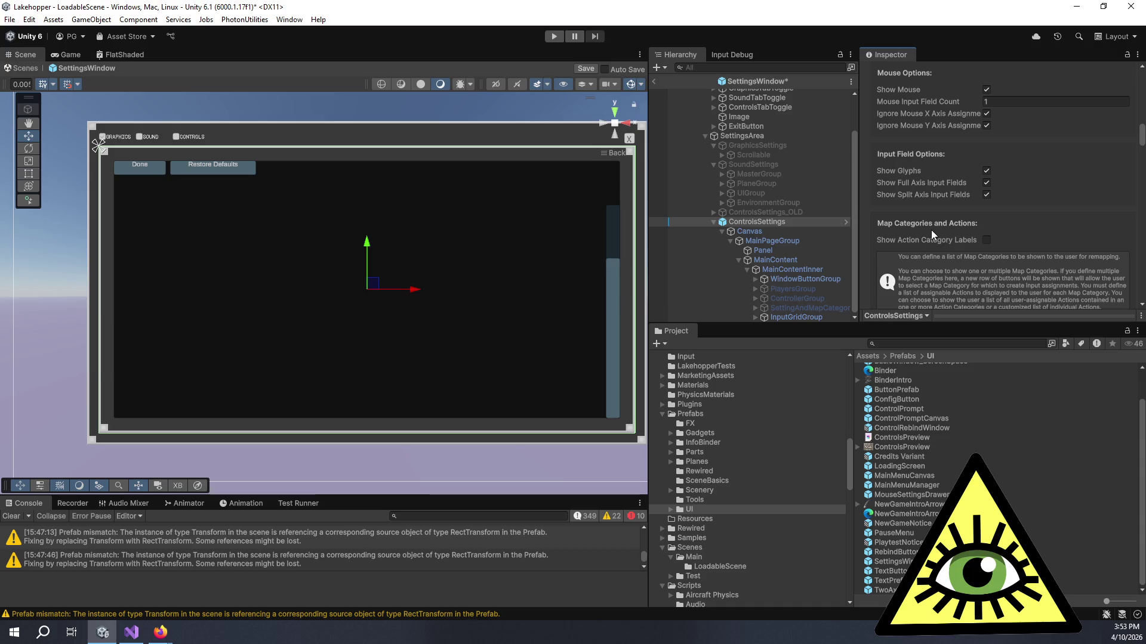
scroll(932, 230, "down", 1)
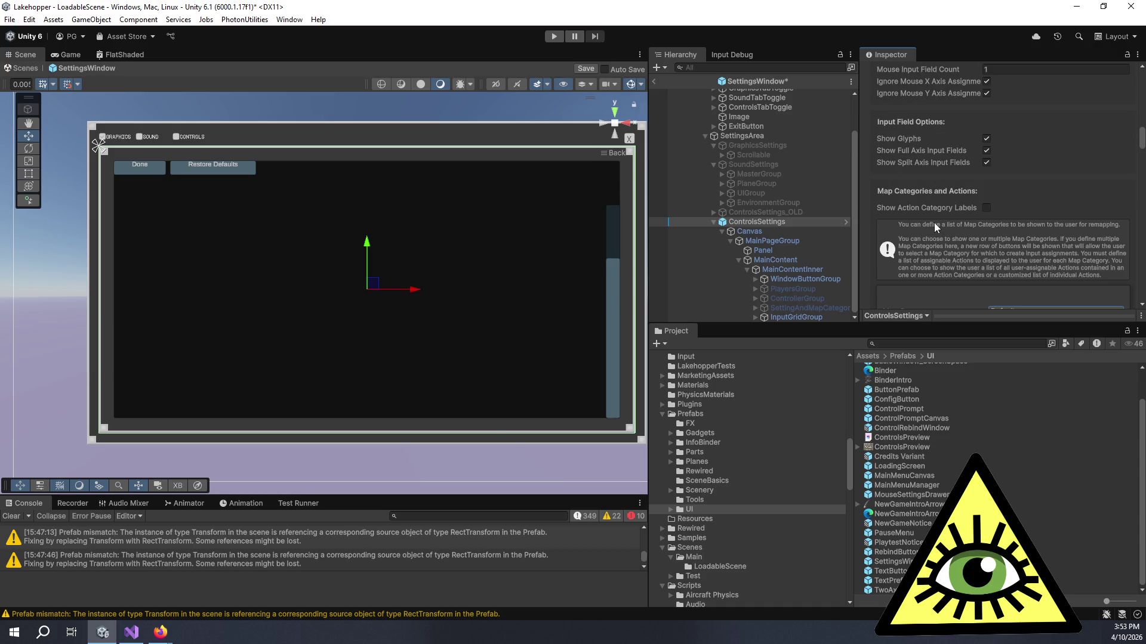
scroll(931, 224, "up", 2)
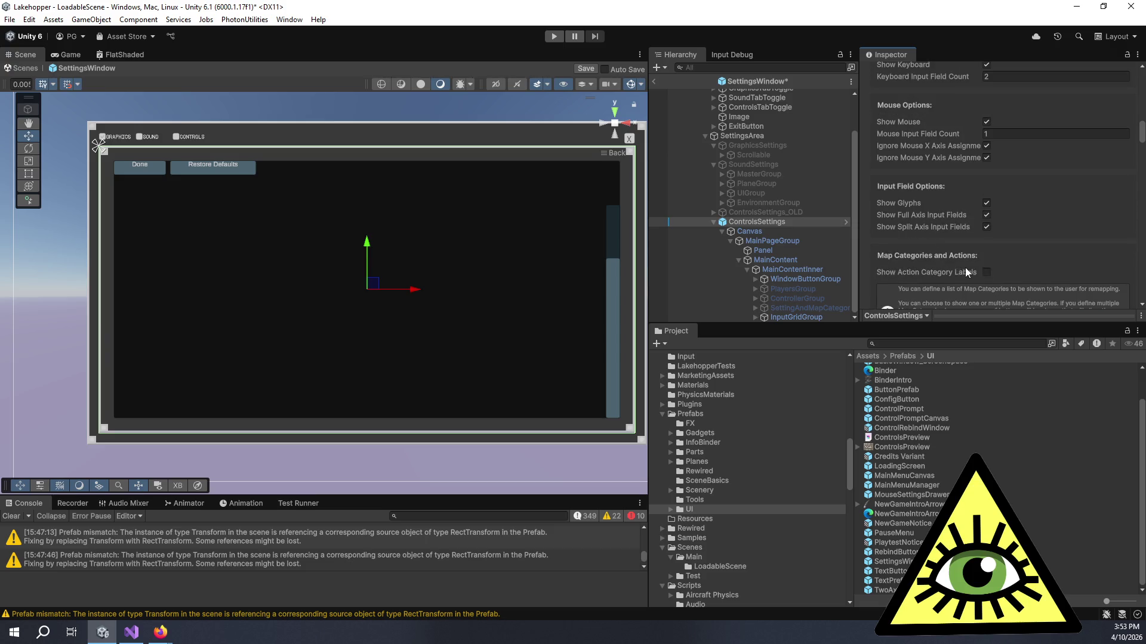
scroll(966, 272, "up", 12)
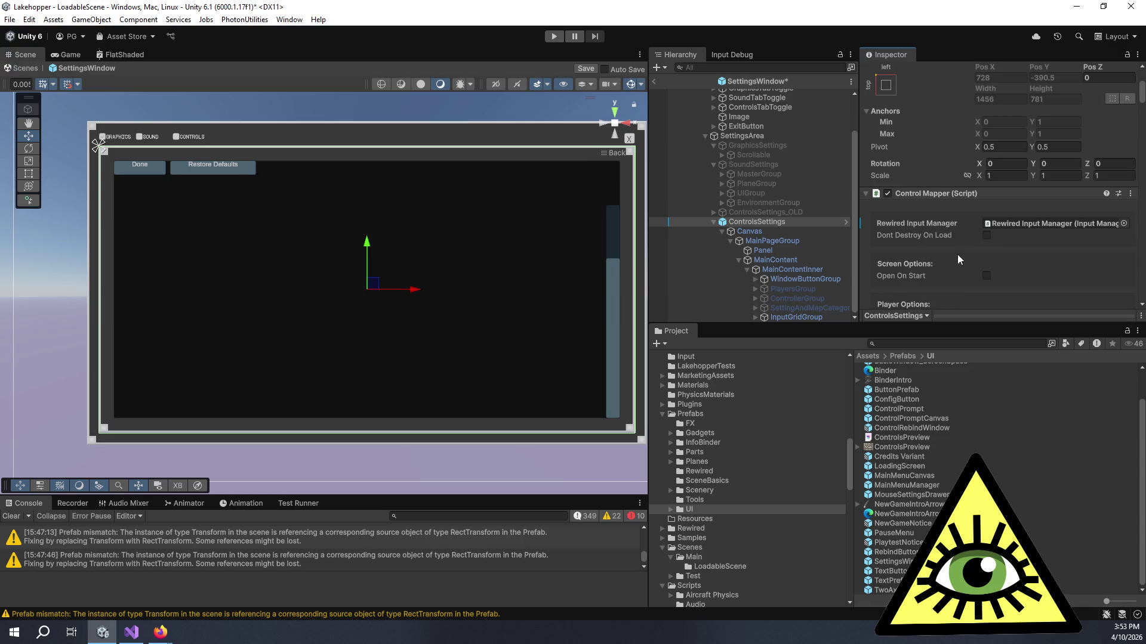
scroll(957, 249, "down", 20)
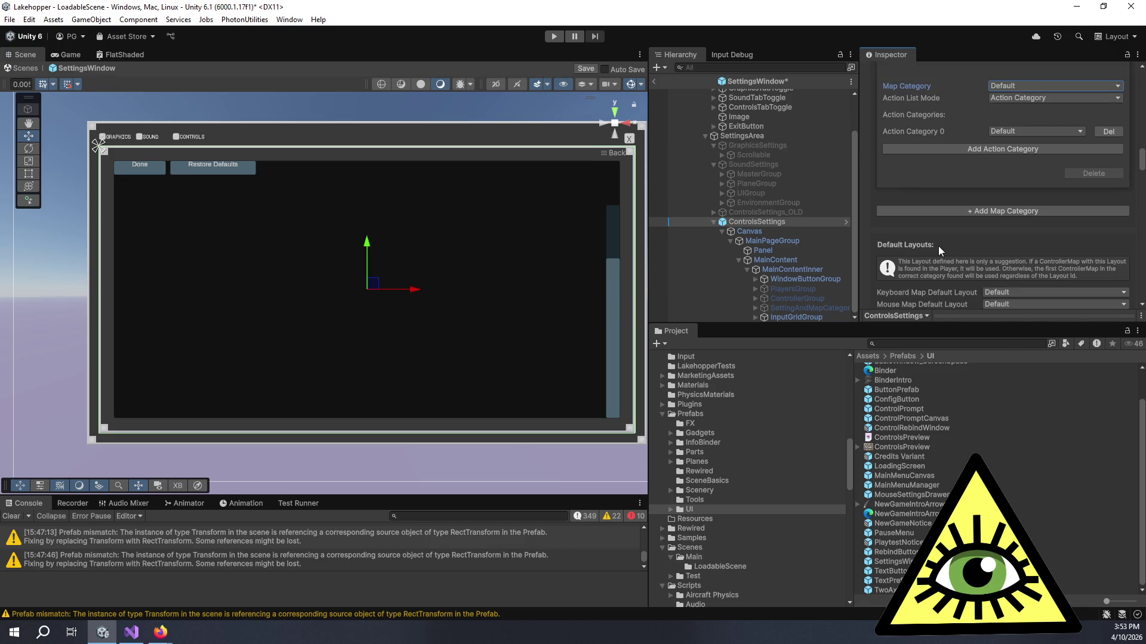
Set the first entry to Plane/Plane and add a Camera map category with Camera actions
left_click(1037, 85)
left_click(994, 111)
left_click(1027, 130)
left_click(1015, 153)
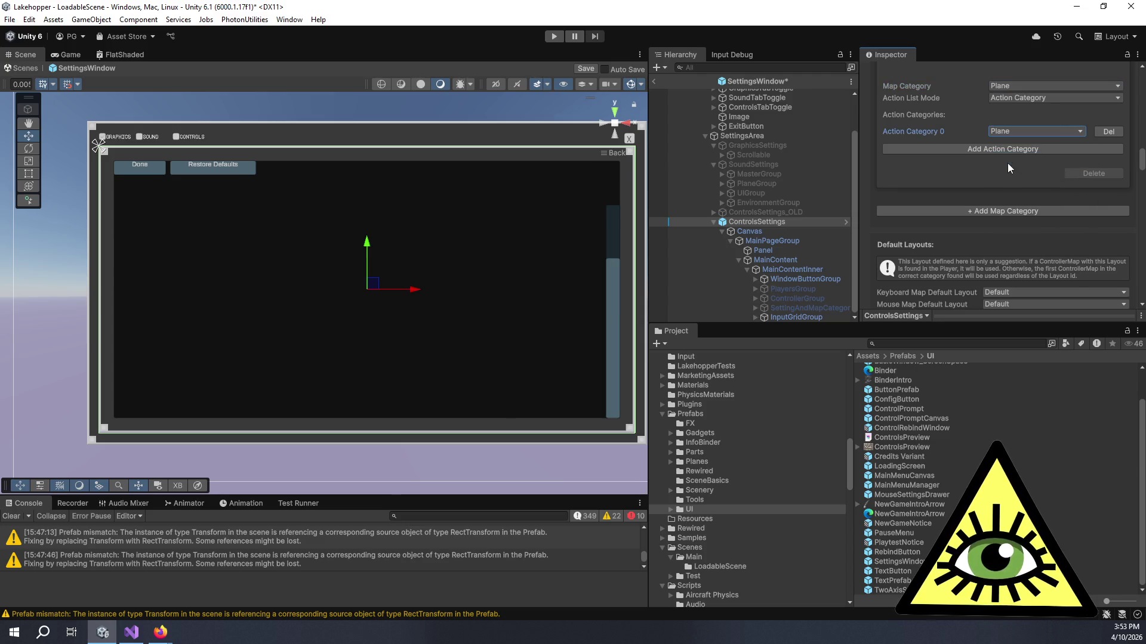
left_click(1049, 211)
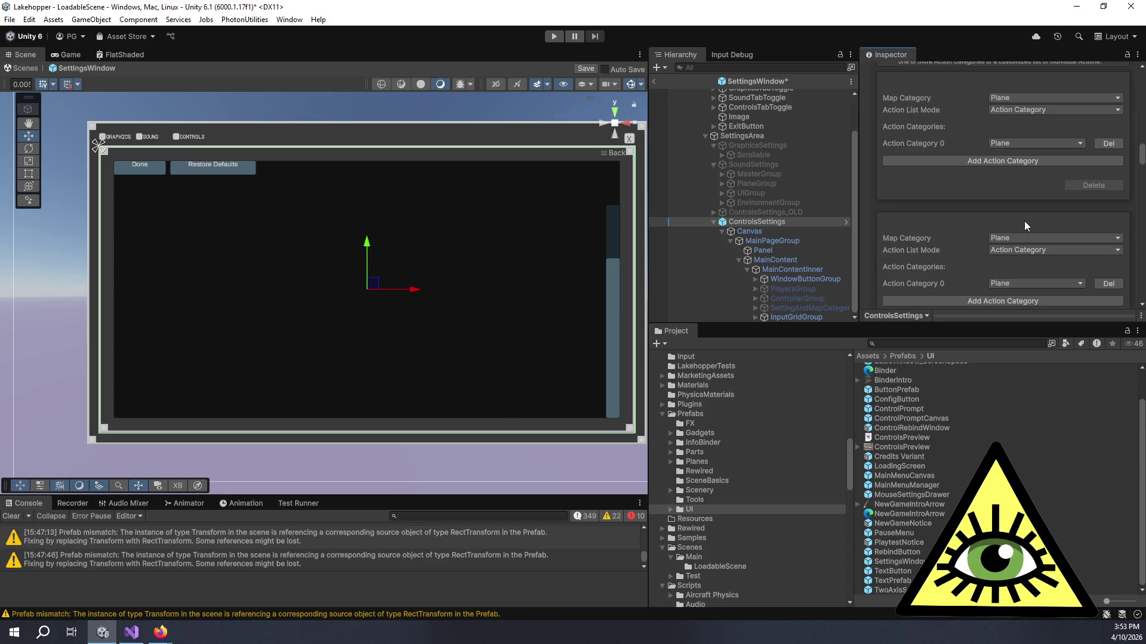
left_click(1022, 237)
left_click(1032, 276)
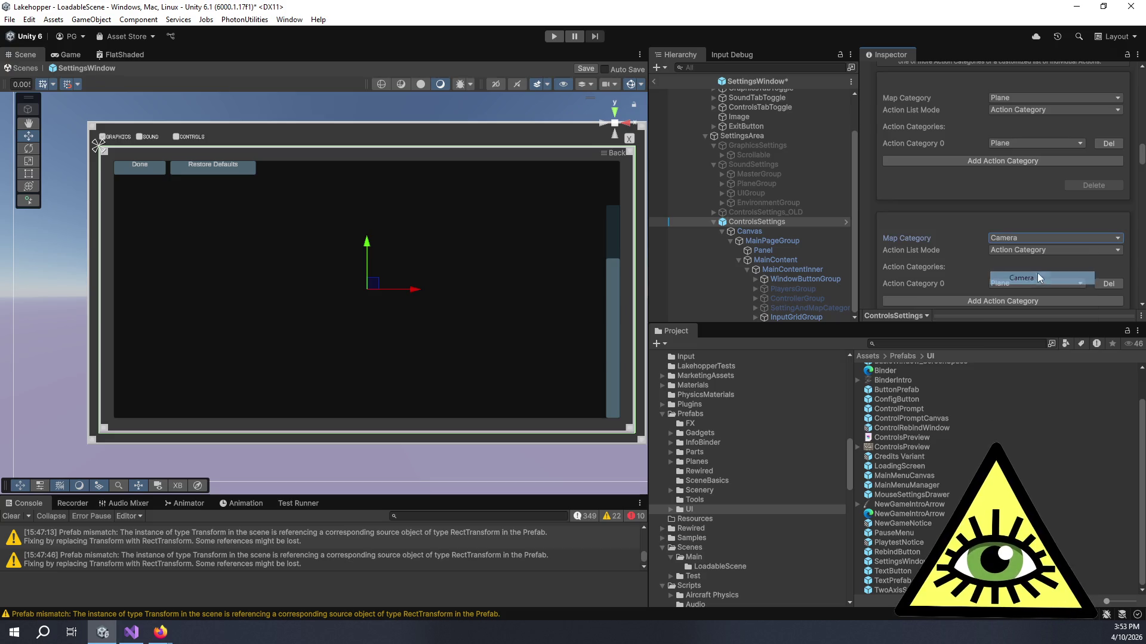
left_click(1029, 284)
left_click(1040, 320)
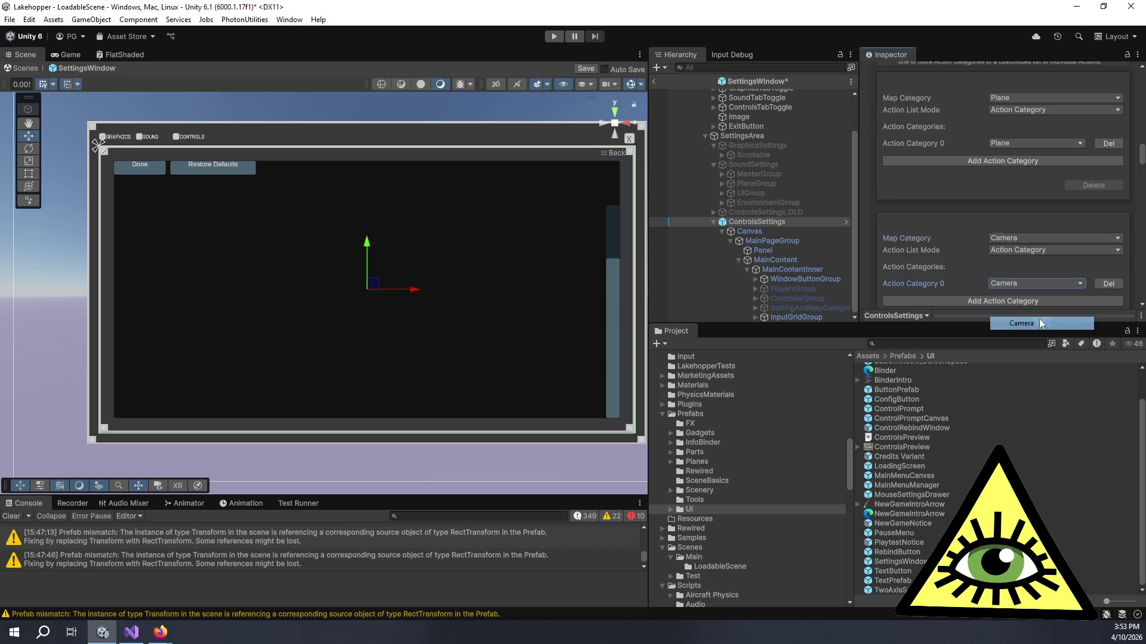
Add a PlayerMovement map category with action category PlayerMovement
scroll(1014, 281, "down", 4)
left_click(988, 235)
scroll(1003, 230, "down", 1)
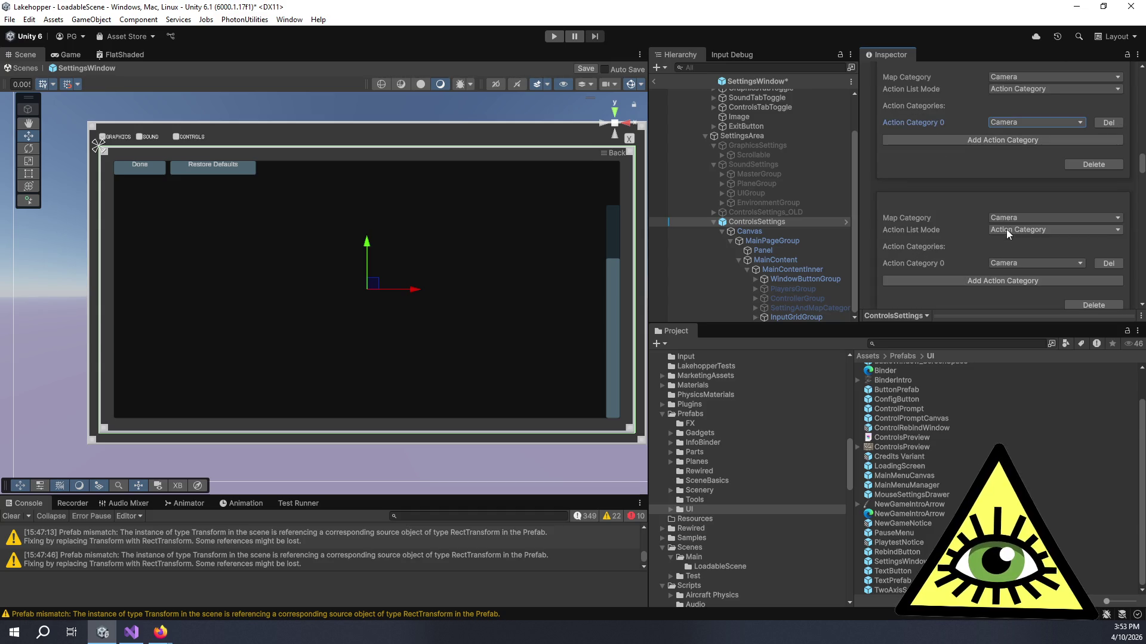
left_click(1027, 218)
left_click(1021, 260)
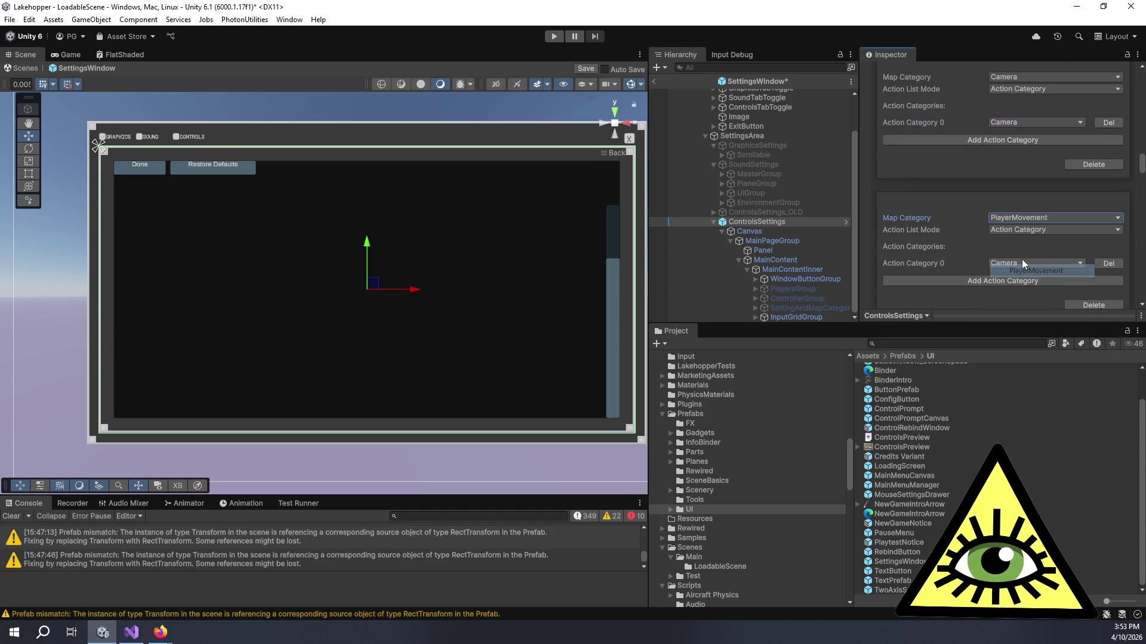
left_click(1019, 263)
left_click(1022, 309)
Add a PlayerTools map category with action category PlayerTools
scroll(1002, 245, "down", 2)
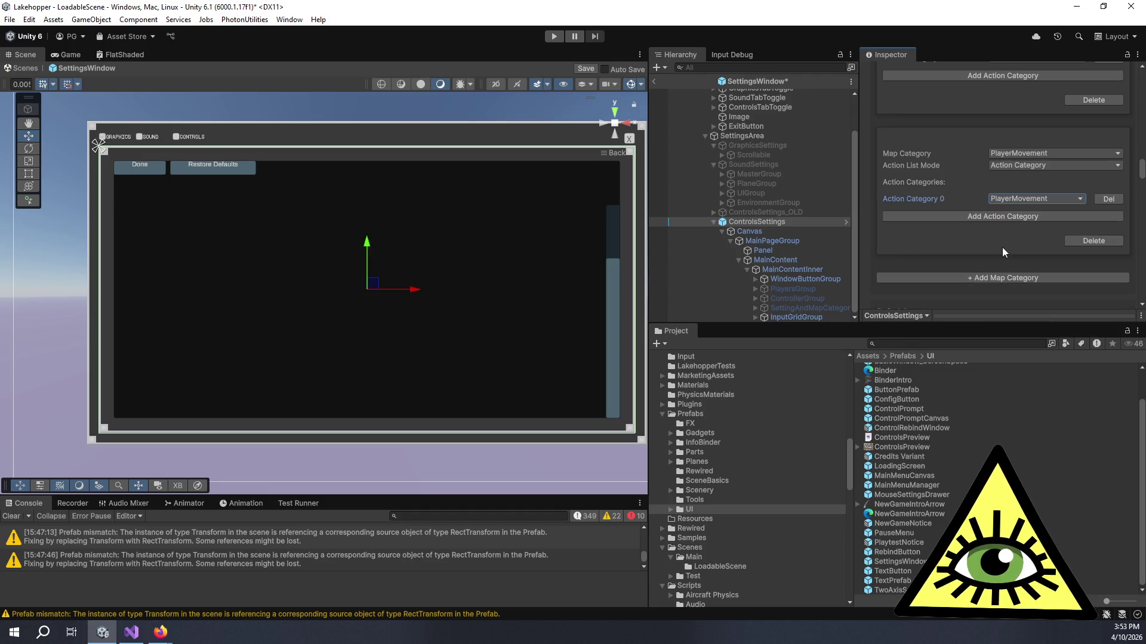
left_click(1010, 280)
scroll(1008, 269, "down", 2)
left_click(1012, 229)
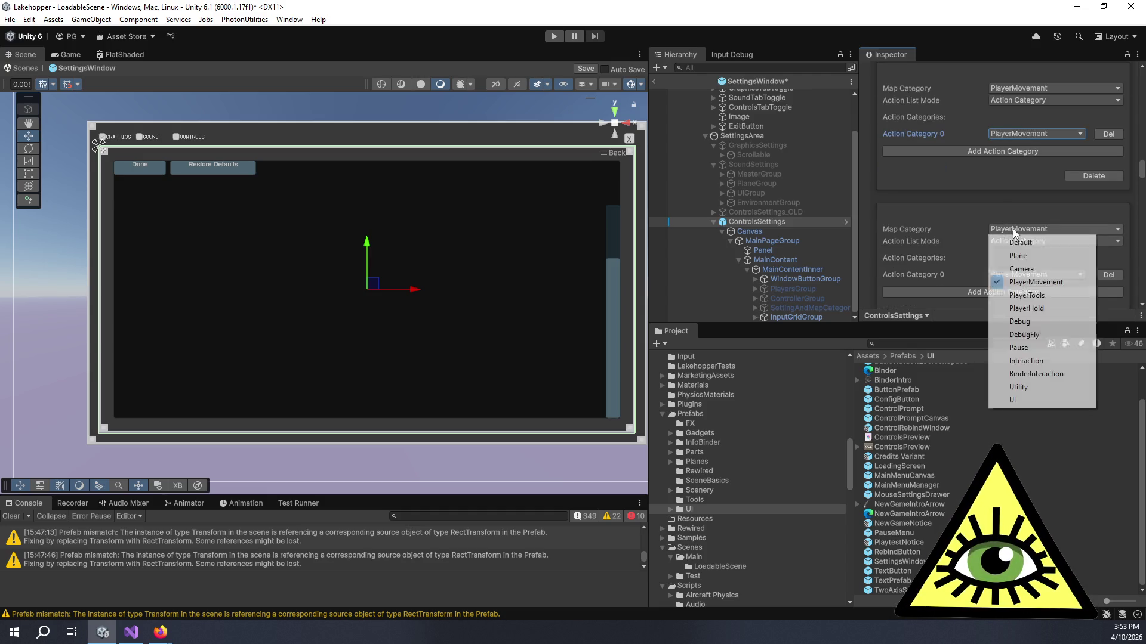
left_click(1039, 295)
scroll(1025, 243, "down", 3)
left_click(1000, 178)
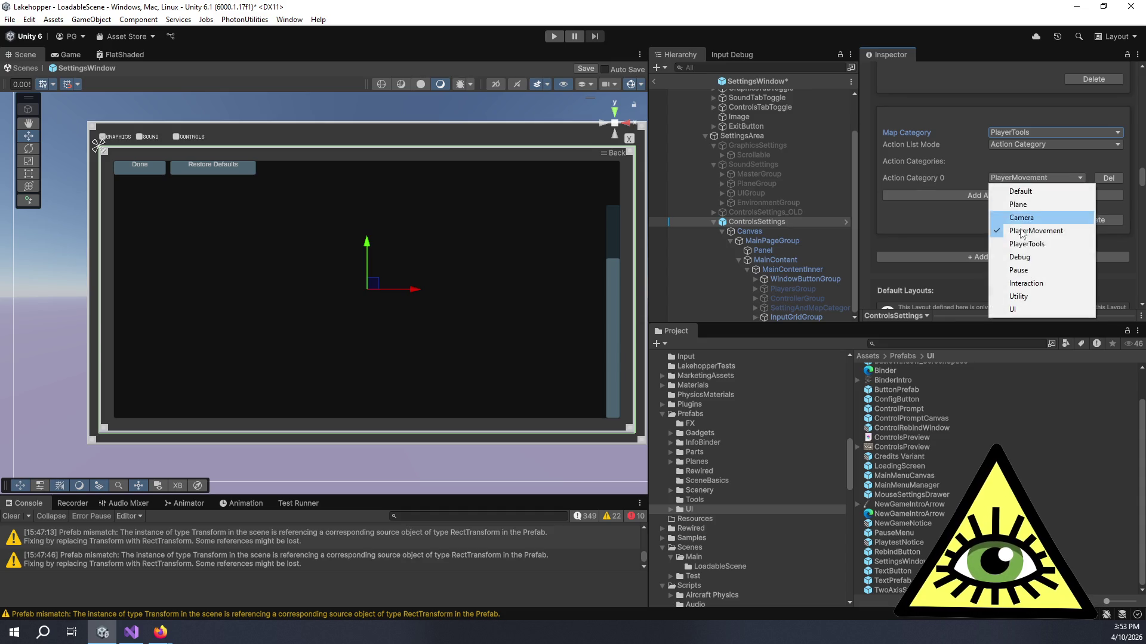
left_click(1028, 244)
Add a PlayerHold map category using action category PlayerTools, then add another empty entry
left_click(1011, 258)
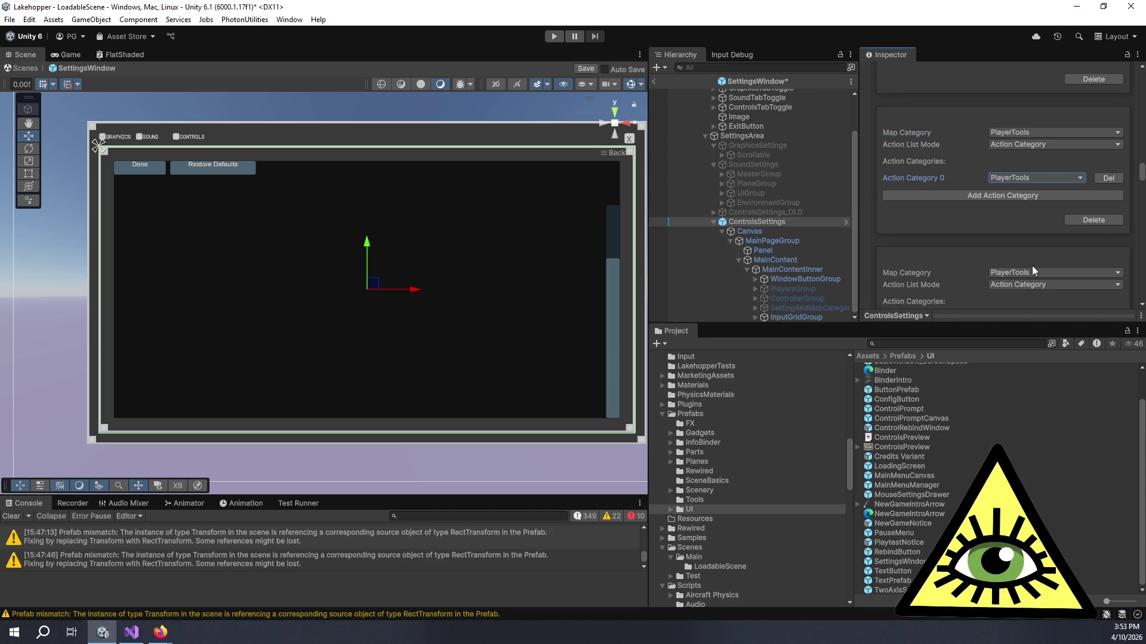
left_click(1038, 272)
left_click(1051, 351)
scroll(1015, 256, "down", 3)
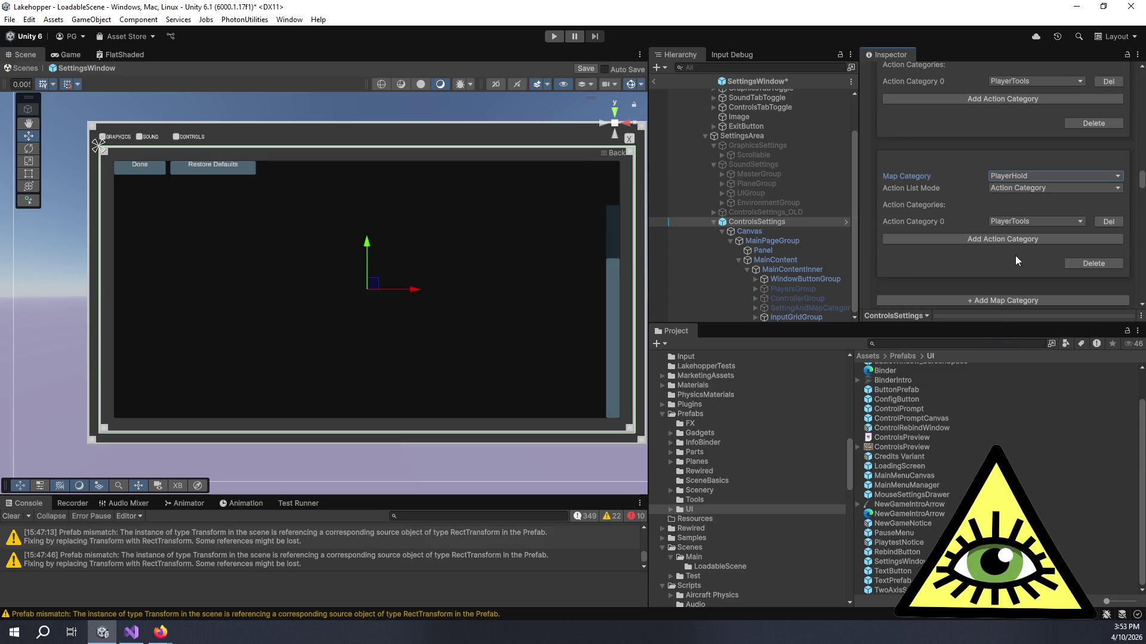
left_click(1012, 226)
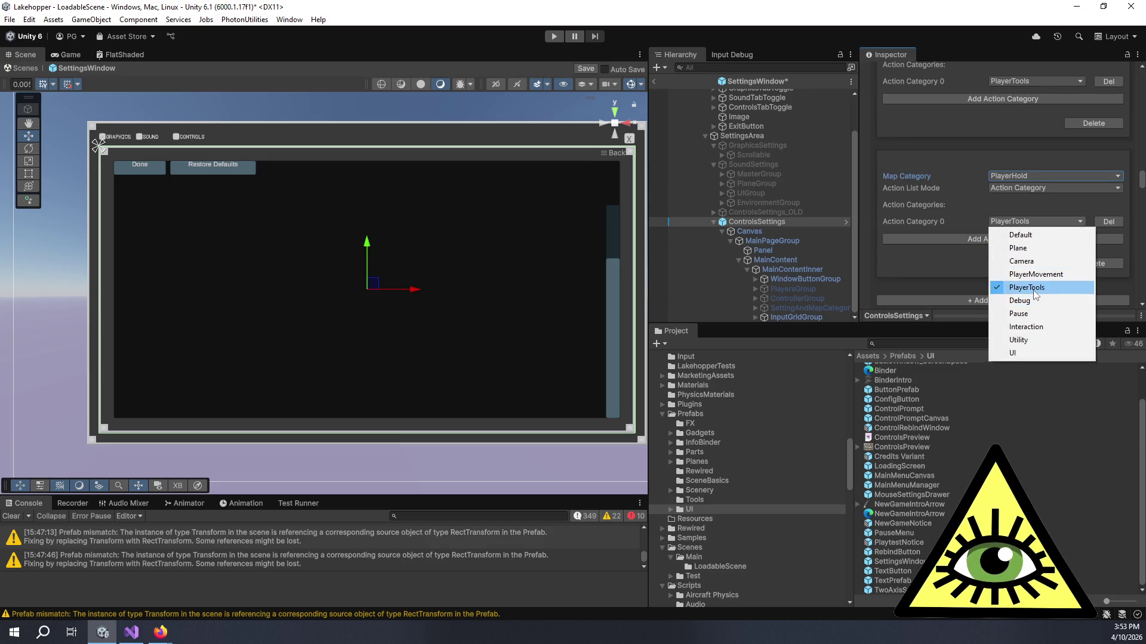
left_click(1038, 288)
left_click(1025, 300)
scroll(1032, 215, "down", 3)
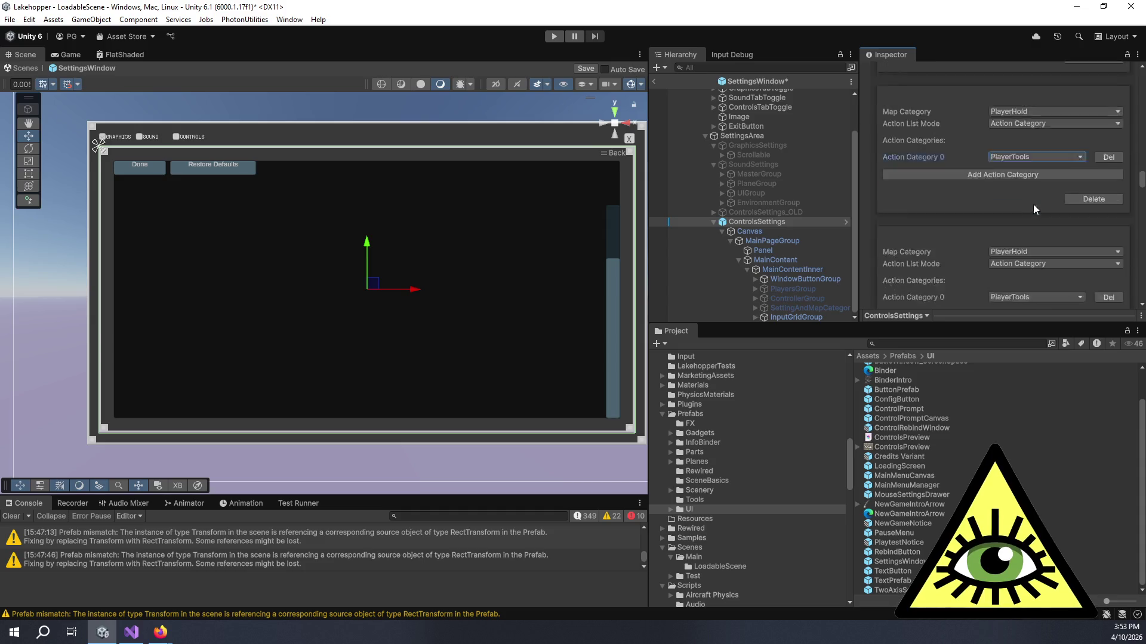
left_click(1027, 219)
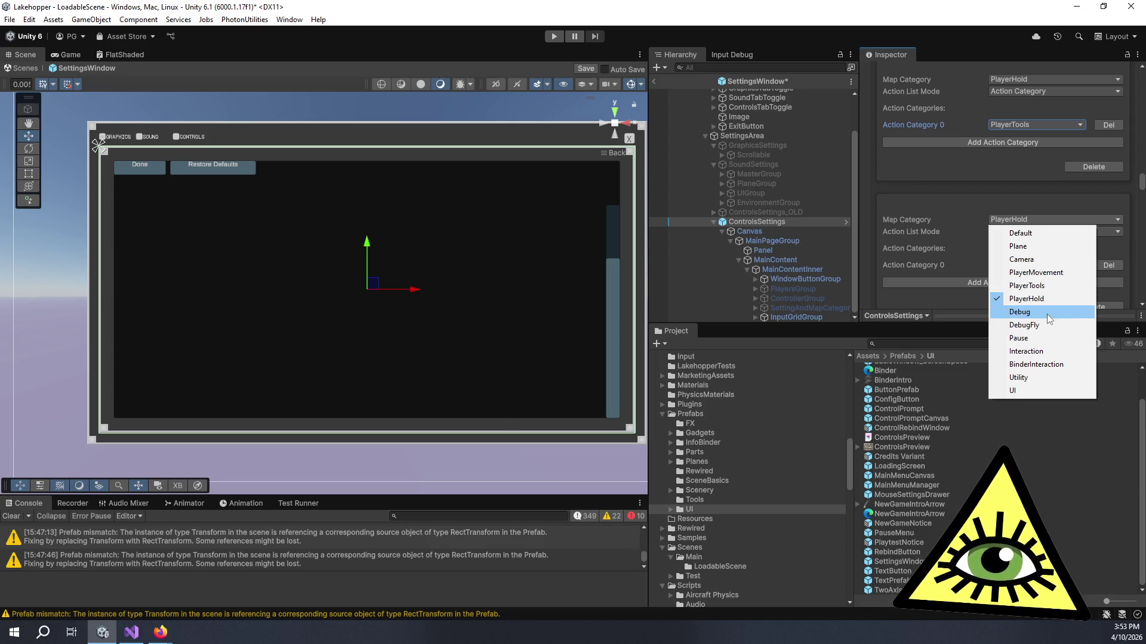
Set the new entry's map category to DebugFly with action category Debug
left_click(1027, 312)
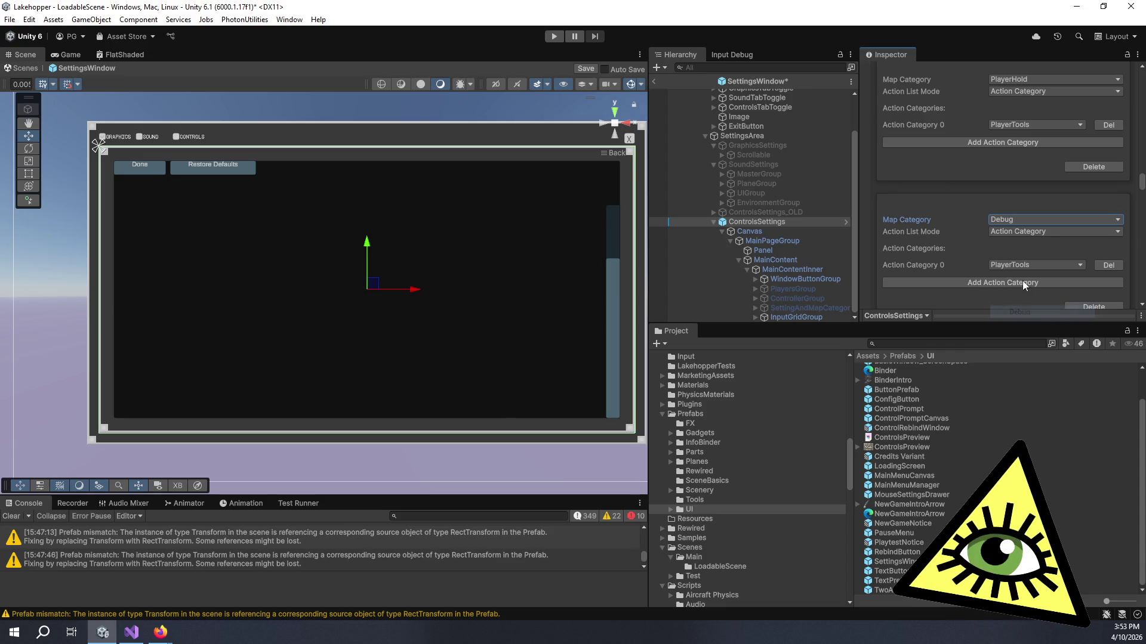
left_click(1023, 266)
left_click(1019, 345)
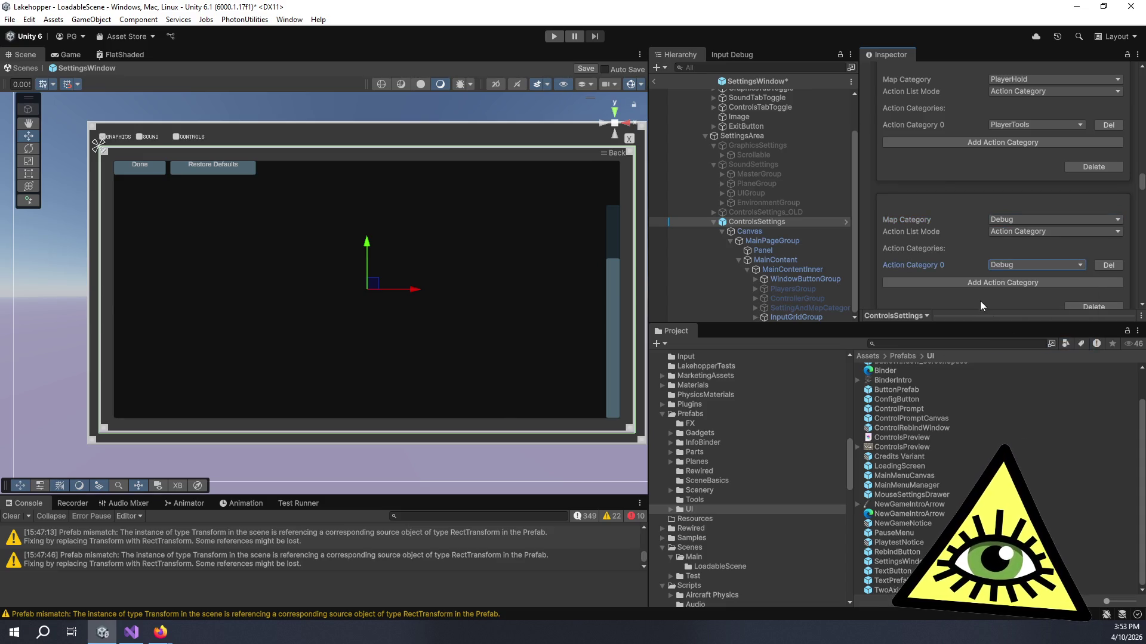
left_click(1045, 231)
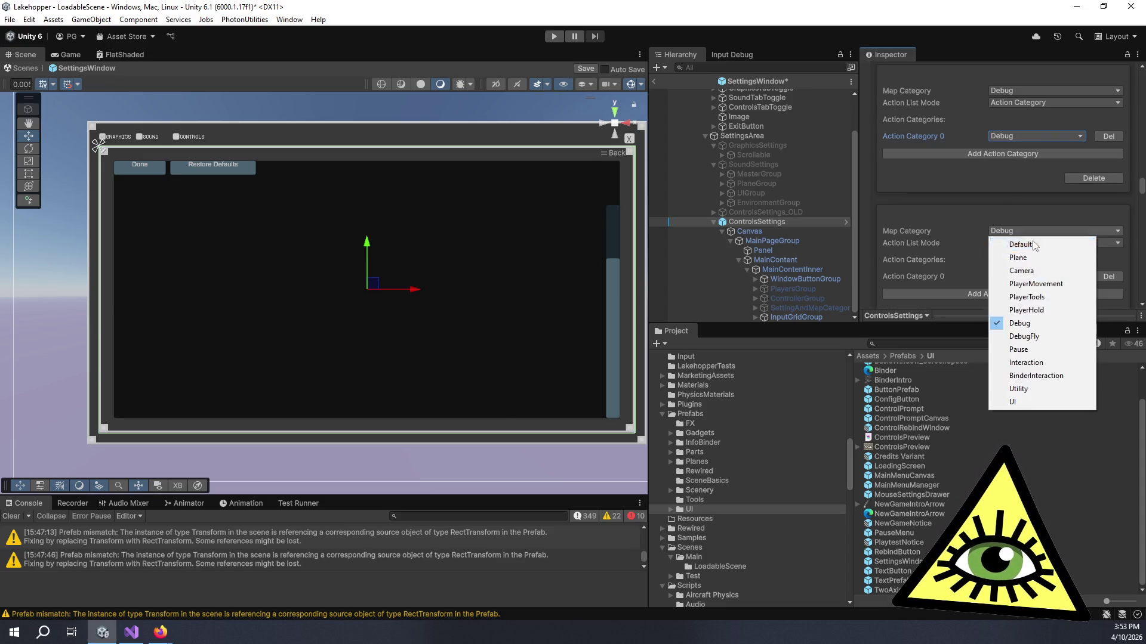
left_click(1018, 334)
left_click(1011, 294)
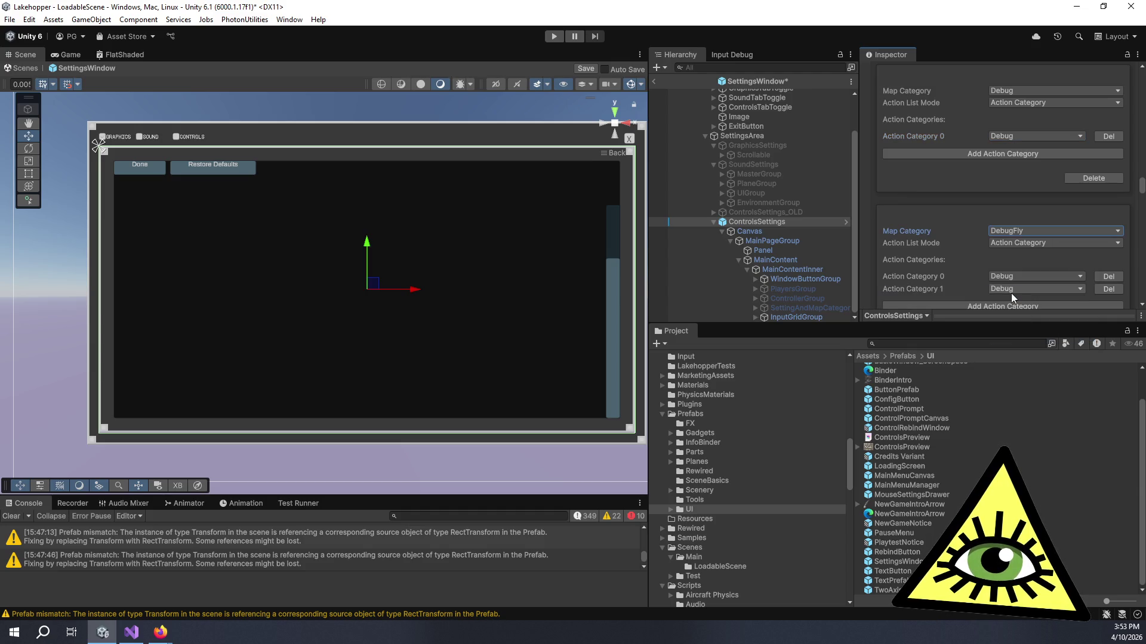
left_click(1108, 289)
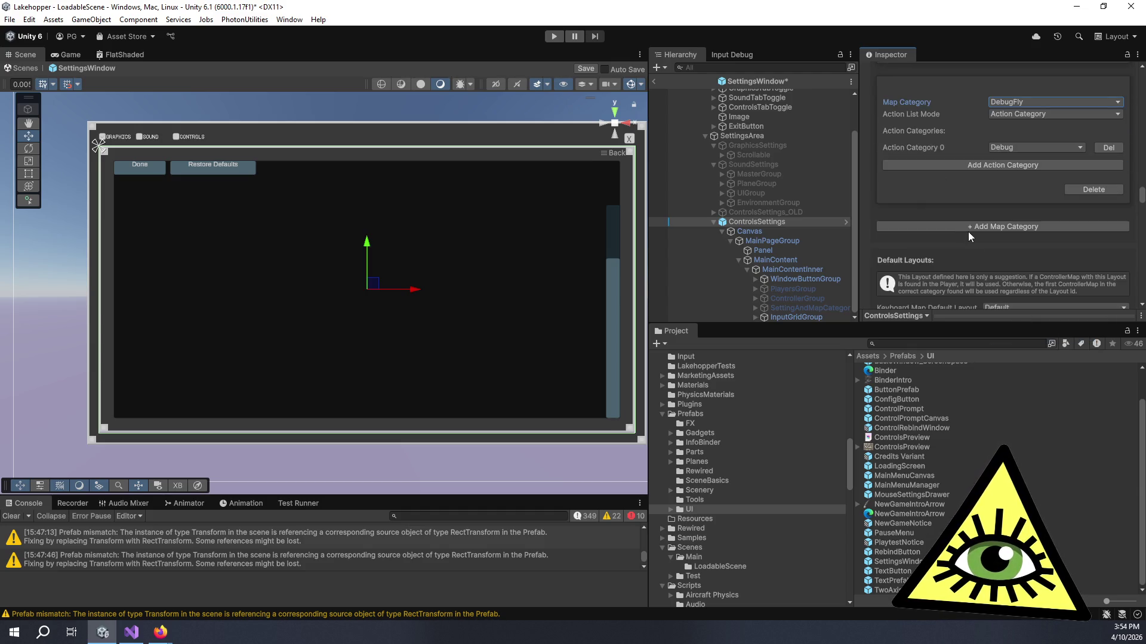
Change the next entry to map category Pause with action category Pause
left_click(1009, 242)
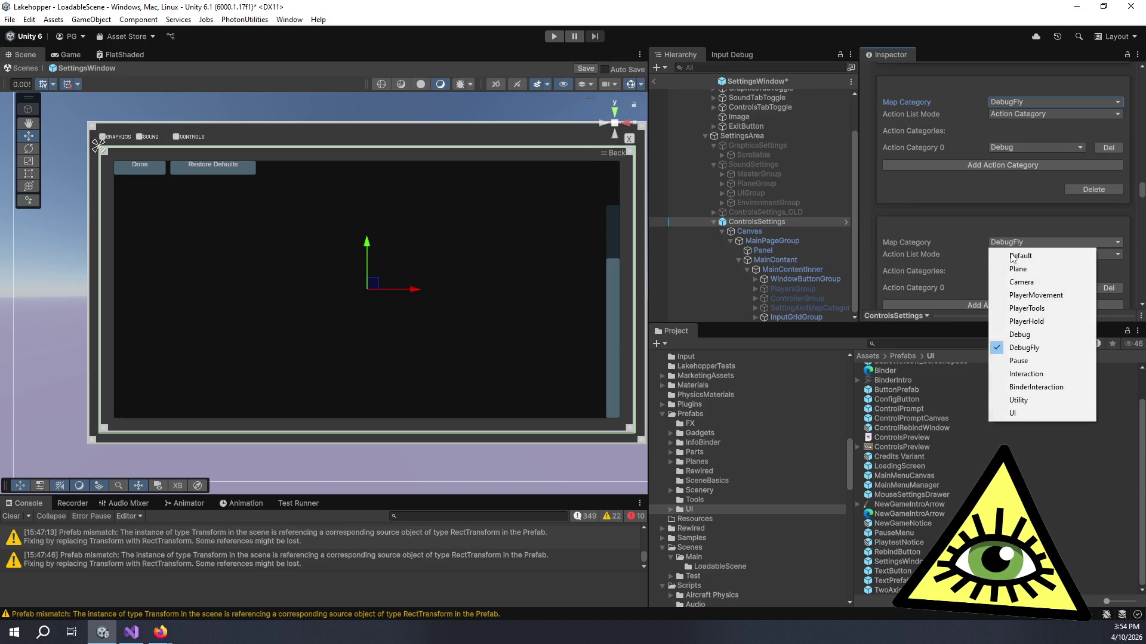
left_click(1053, 360)
left_click(1009, 287)
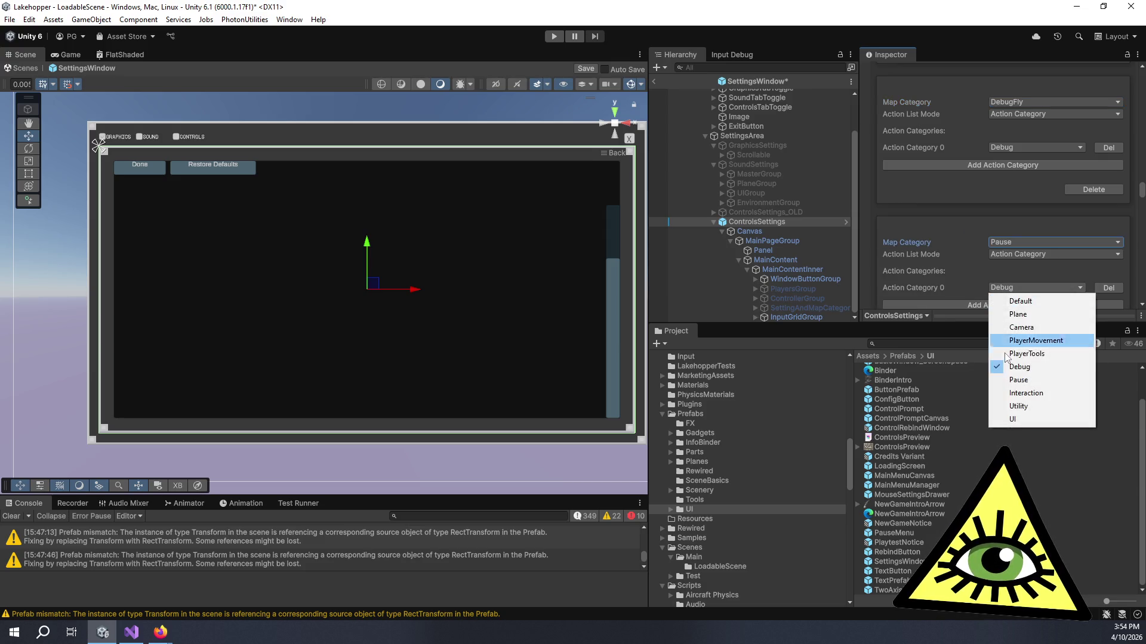
left_click(1018, 380)
scroll(980, 263, "down", 3)
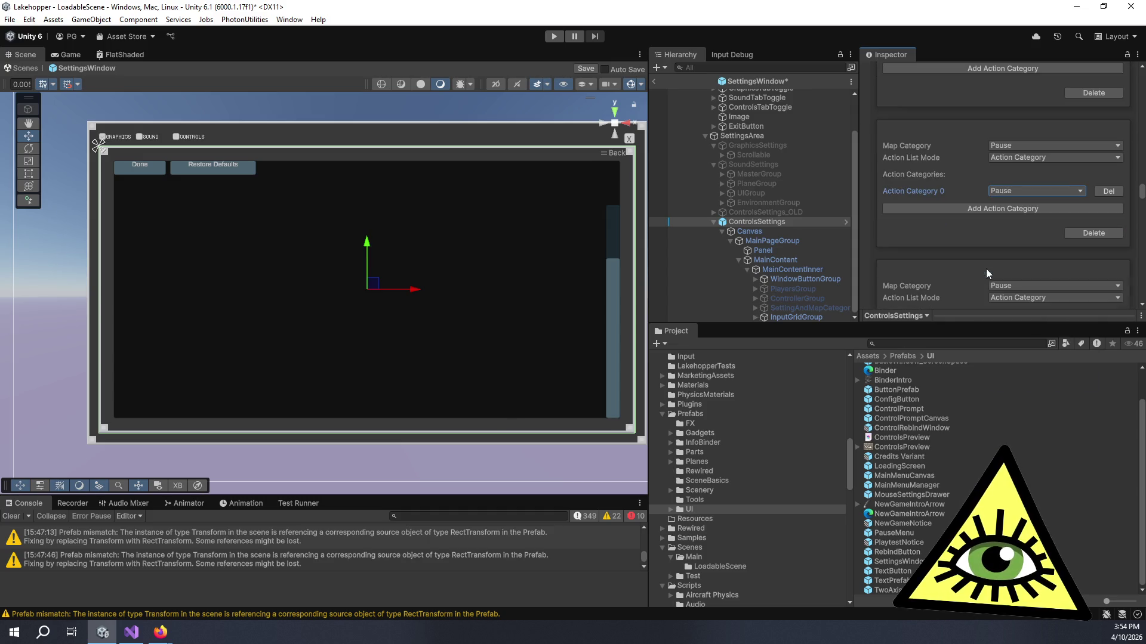
scroll(1004, 272, "down", 3)
Set the following entries to Interaction (with Interaction actions) and BinderInteraction
left_click(1013, 188)
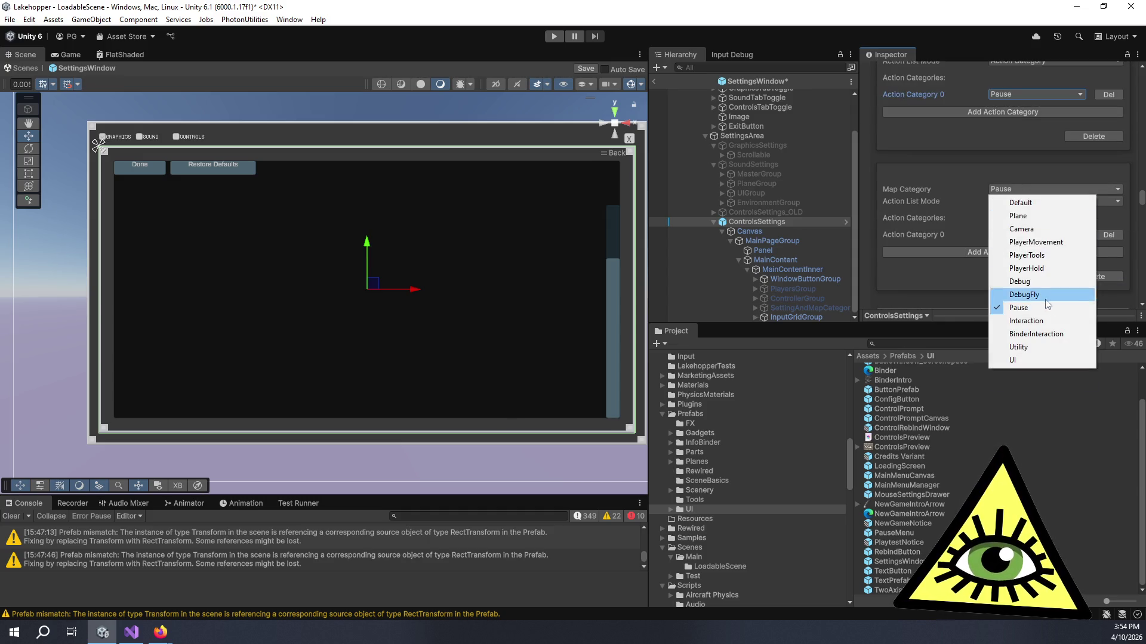
left_click(1055, 321)
left_click(1017, 235)
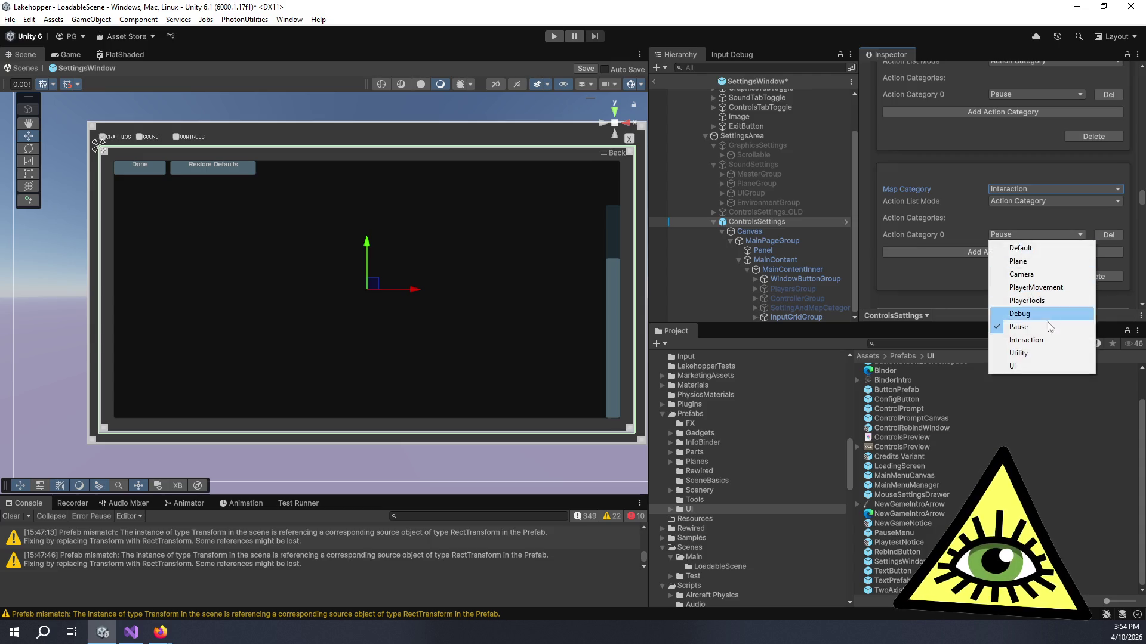
left_click(1050, 339)
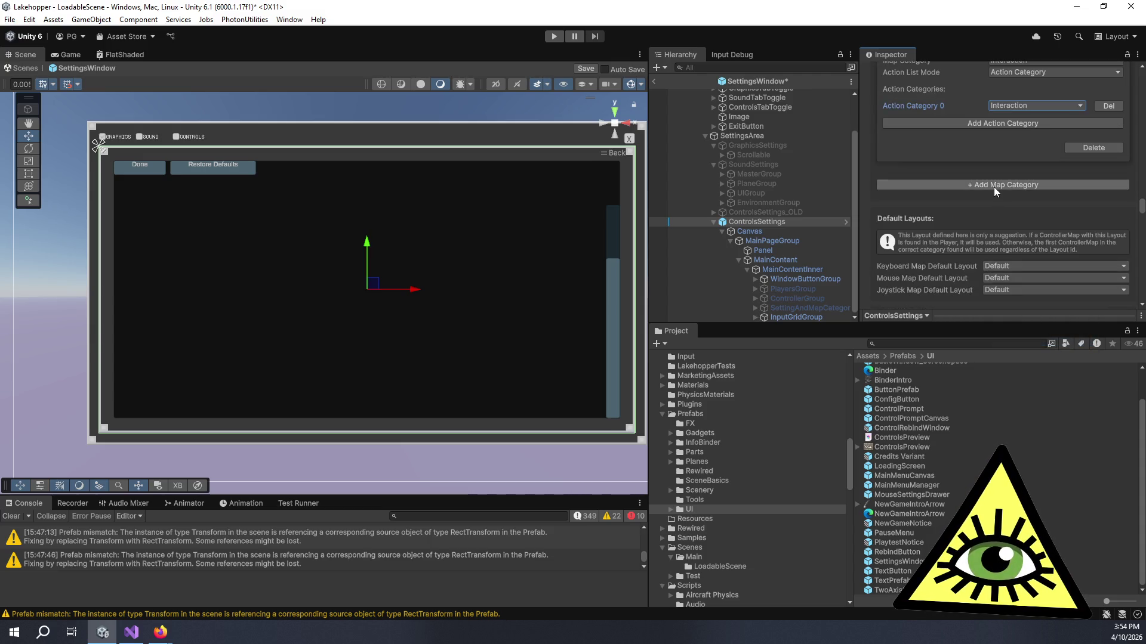
left_click(1012, 199)
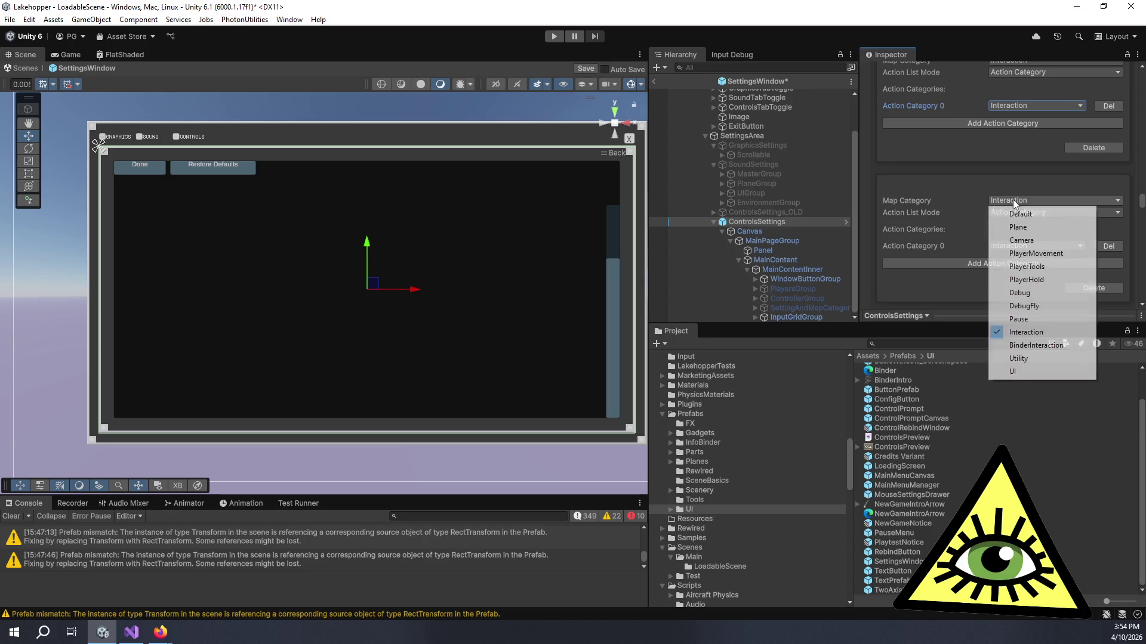
left_click(1050, 343)
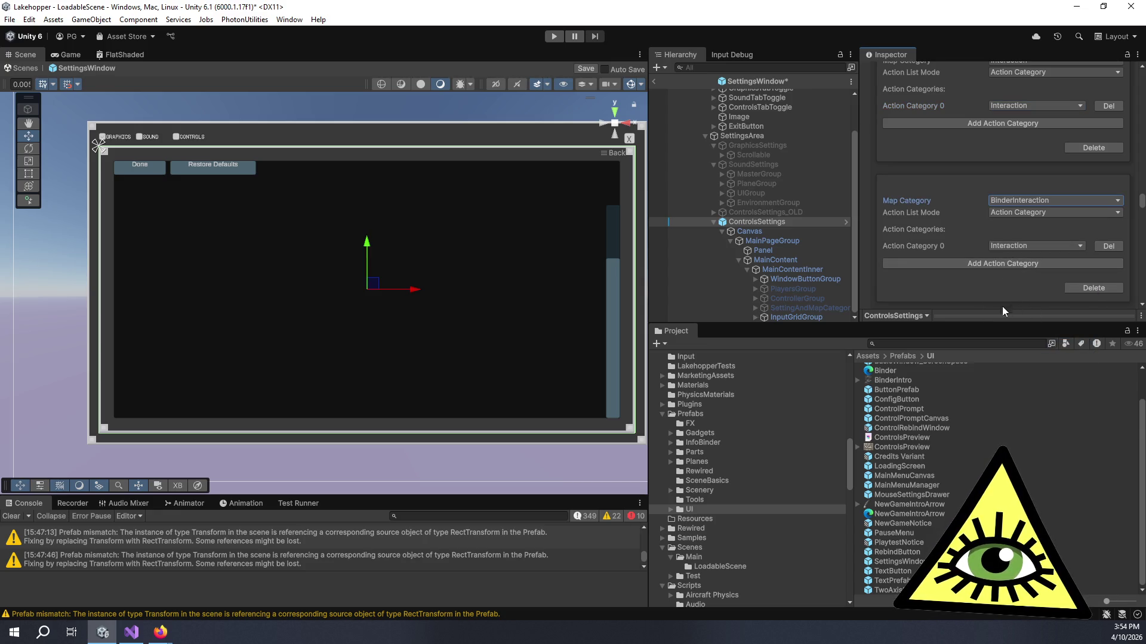
scroll(1005, 245, "down", 5)
Add a final map category entry set to UI with action category UI
left_click(1015, 197)
left_click(1024, 212)
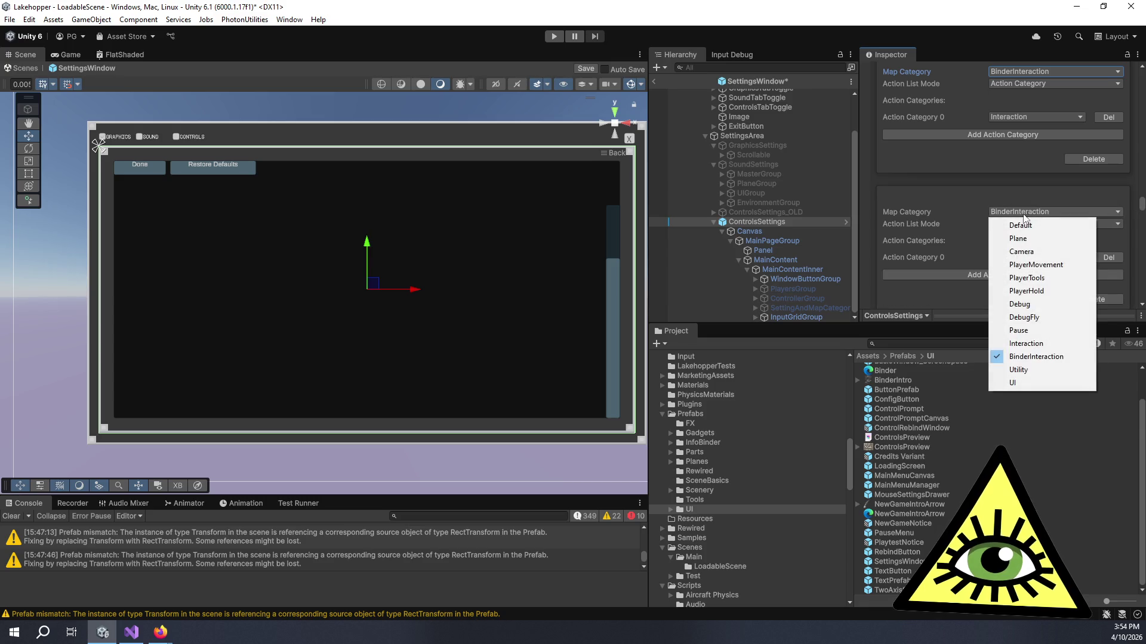
left_click(1038, 371)
scroll(997, 216, "down", 2)
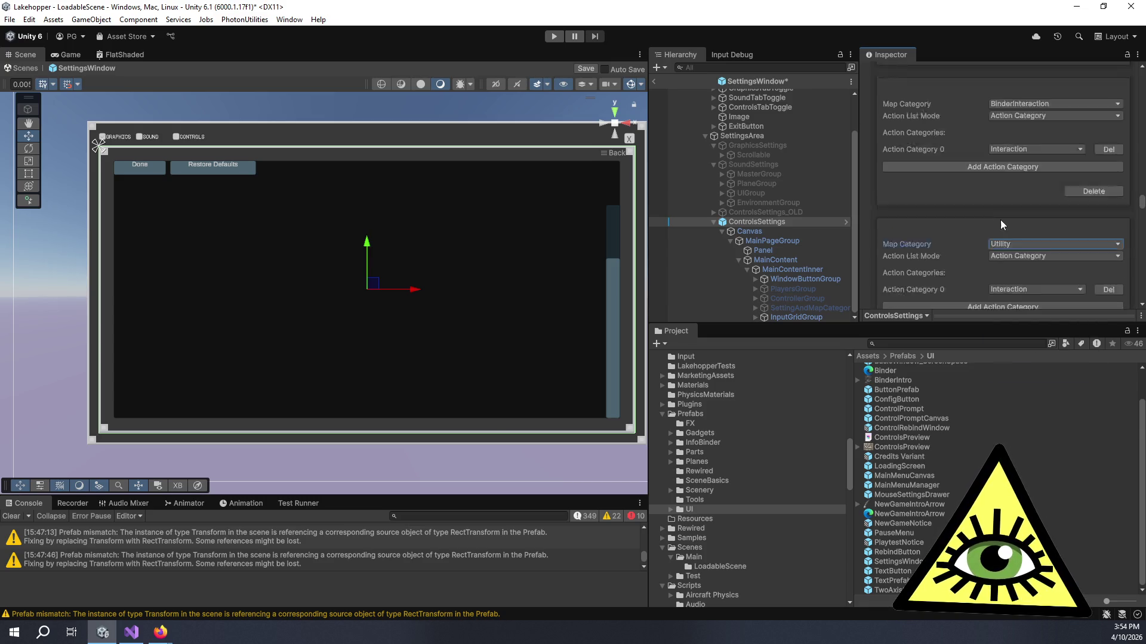
left_click(1017, 225)
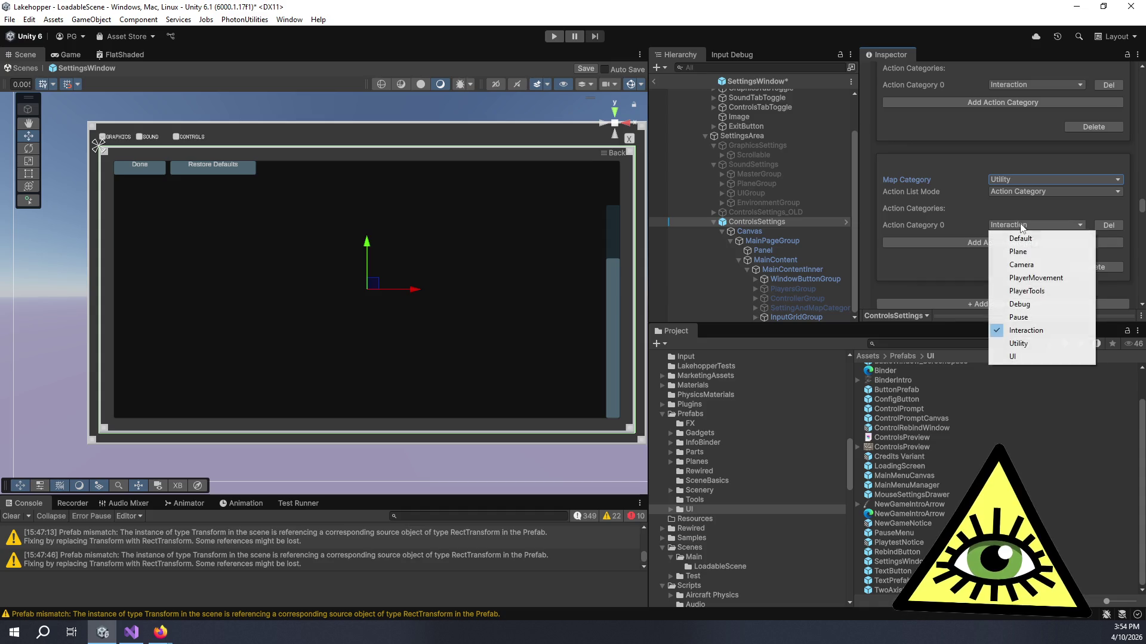
left_click(1014, 179)
left_click(1038, 355)
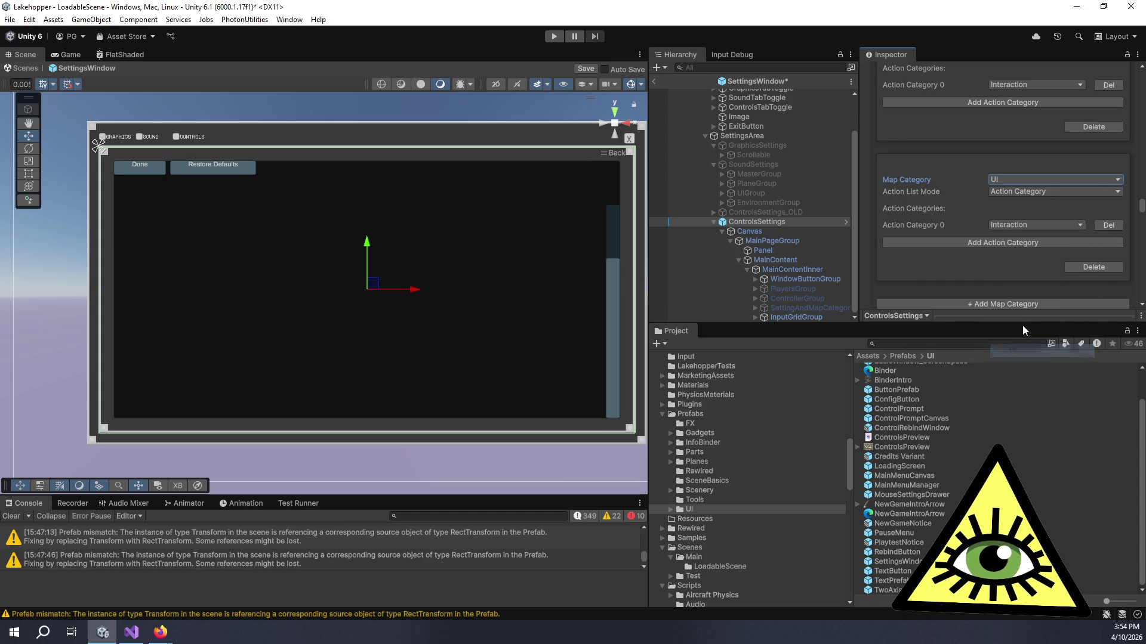
left_click(1004, 228)
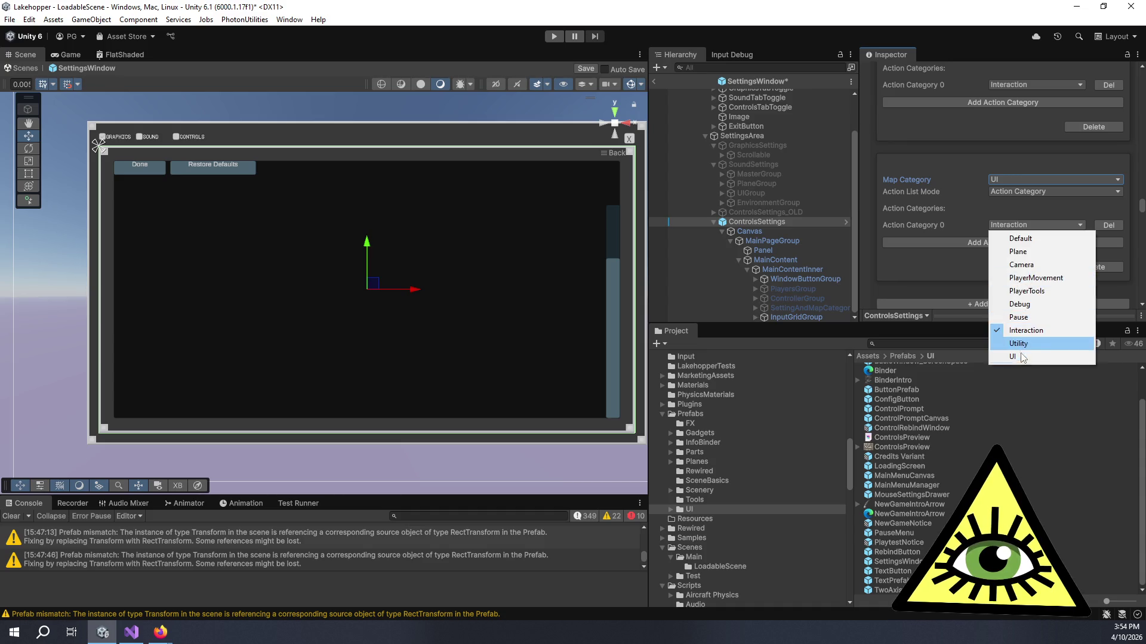
left_click(1020, 355)
Look over the finished map category list and save the settings prefab
scroll(986, 274, "down", 6)
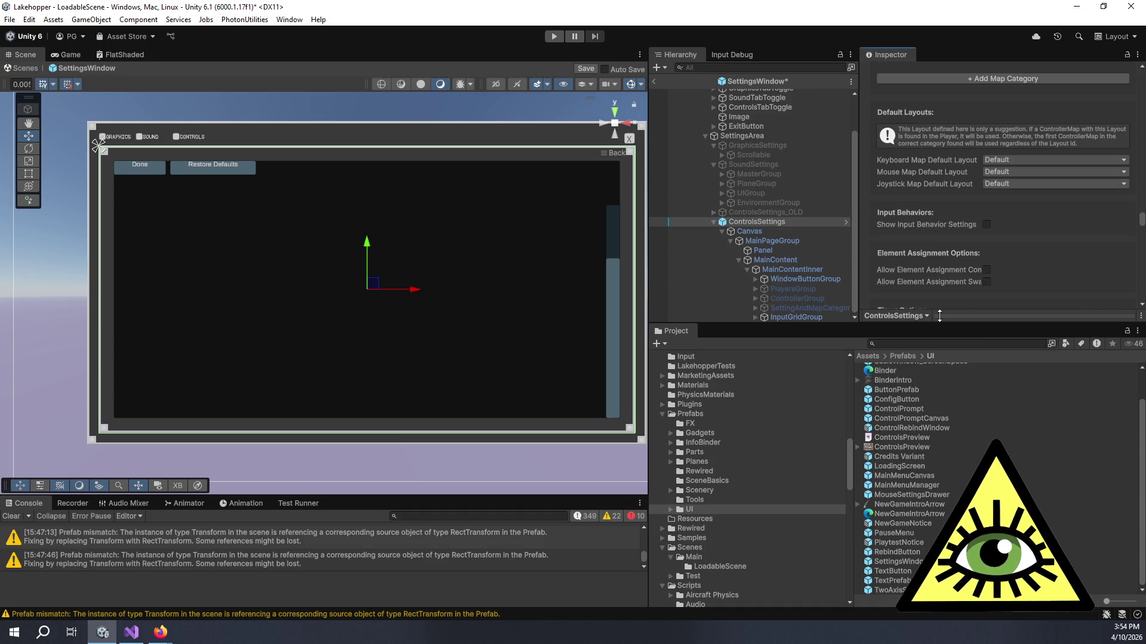
scroll(958, 179, "down", 5)
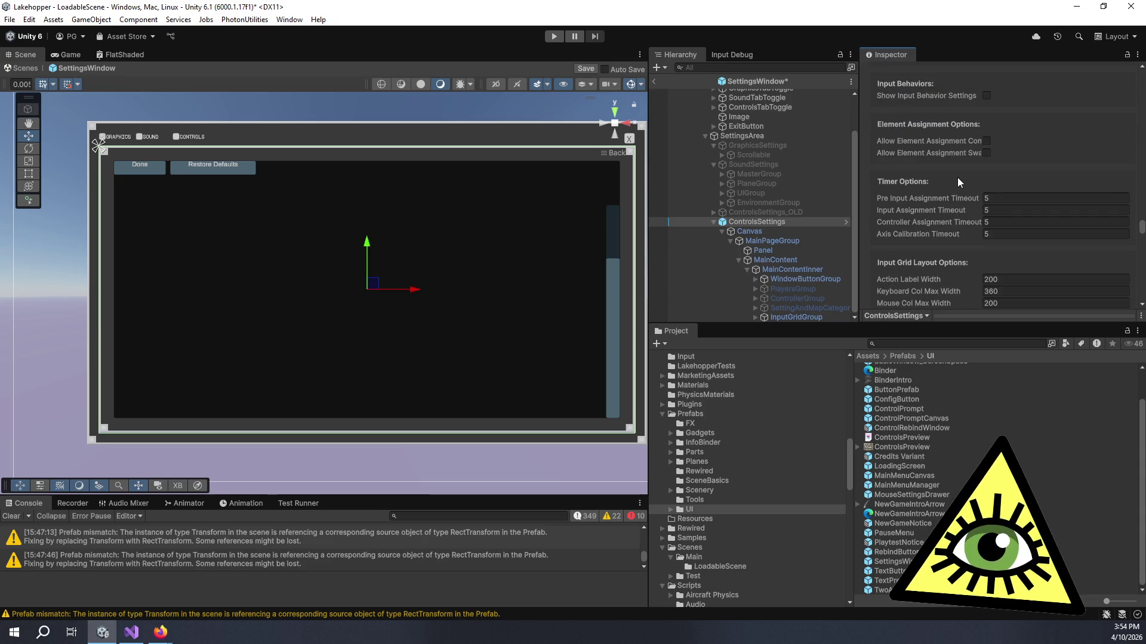
scroll(952, 177, "down", 5)
scroll(957, 160, "down", 2)
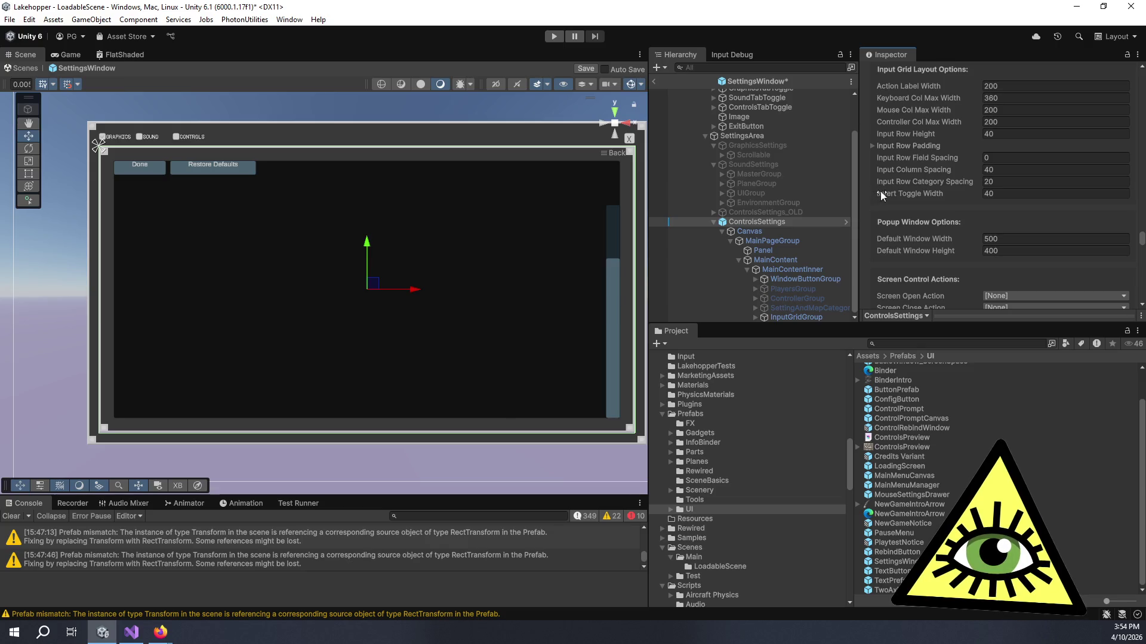
scroll(907, 197, "down", 8)
scroll(901, 138, "down", 4)
scroll(774, 133, "up", 3)
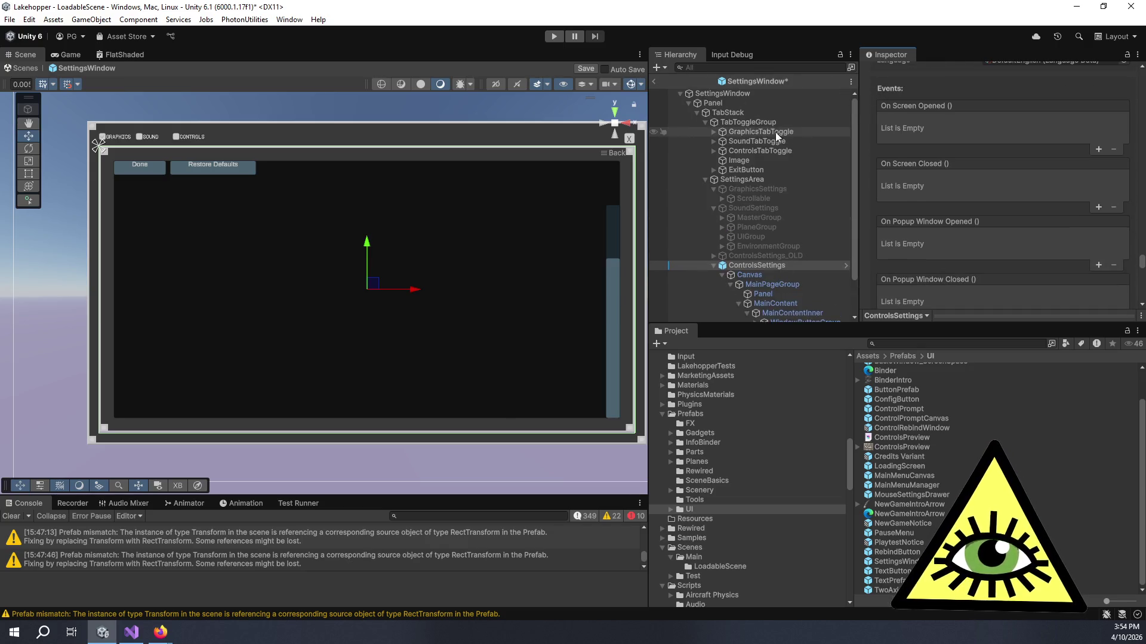
left_click(586, 69)
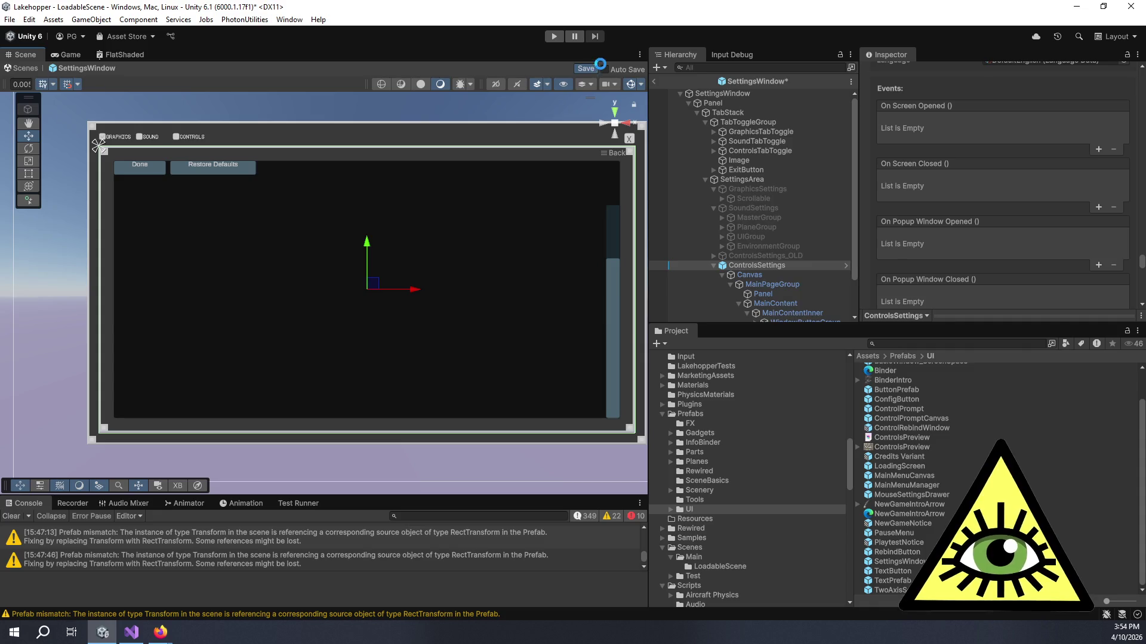
Clear the console, switch to the Game view and start Play mode
left_click_drag(513, 105, 500, 117)
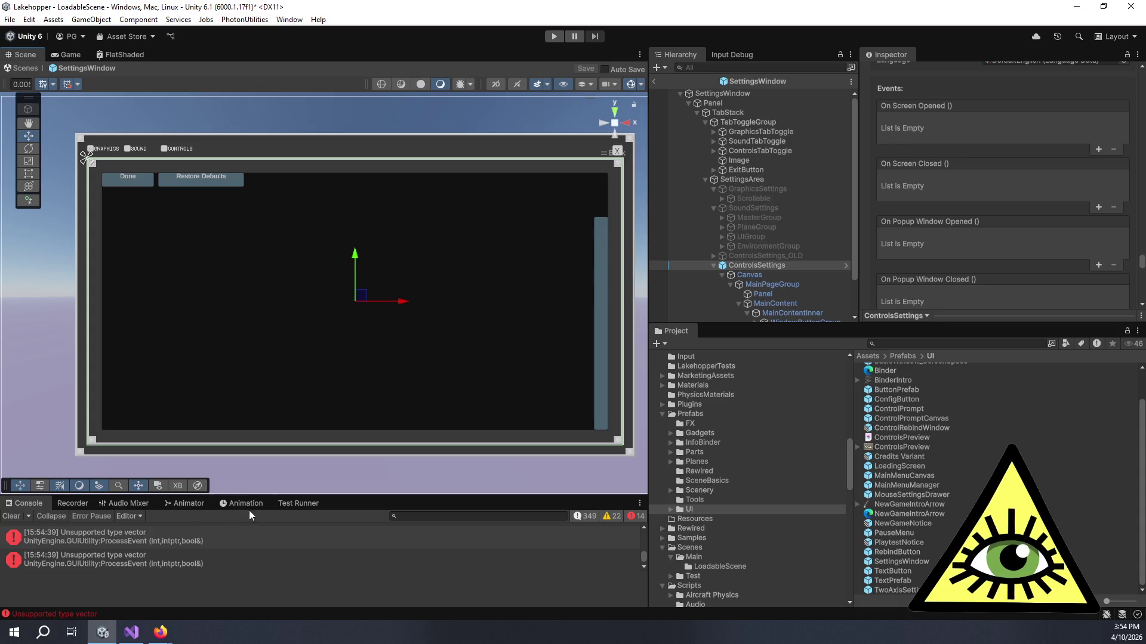
left_click(16, 514)
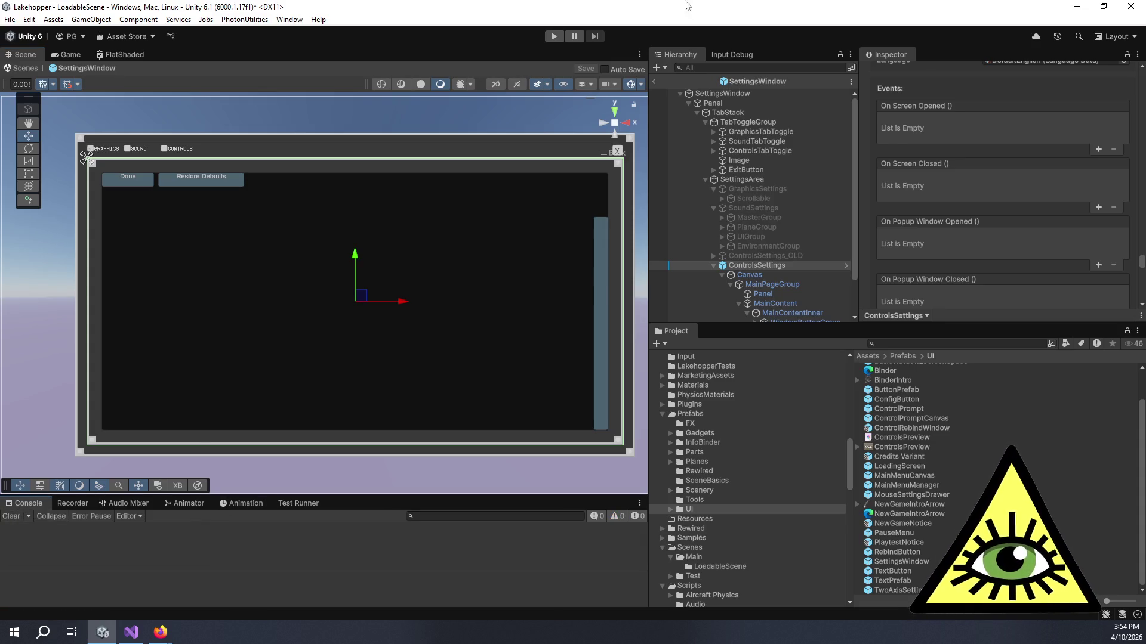
left_click(653, 80)
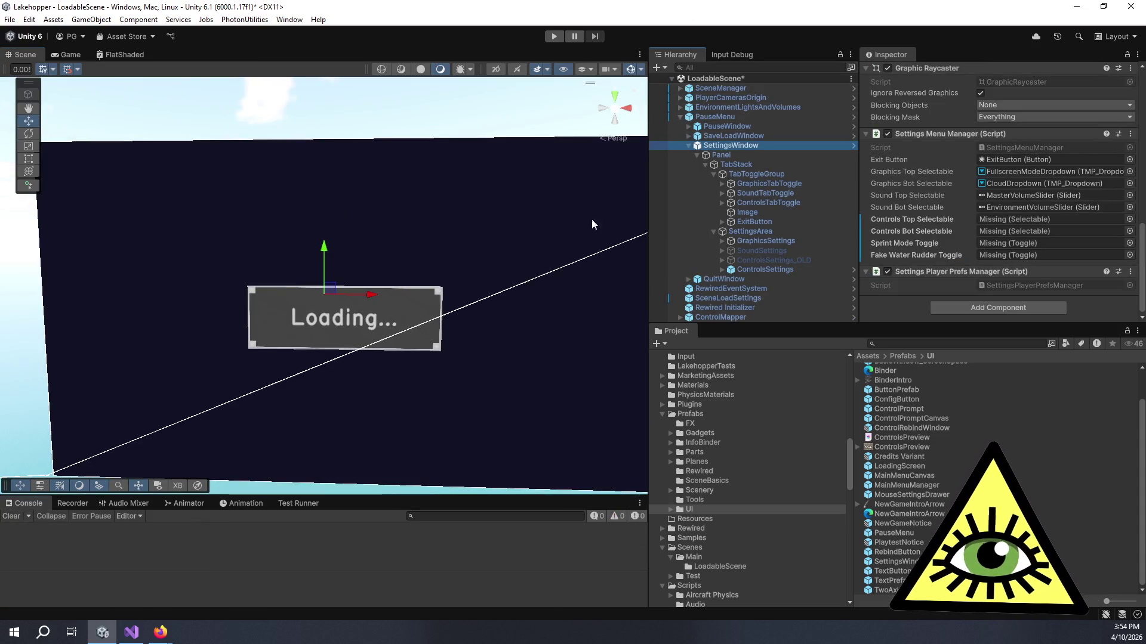
left_click(65, 55)
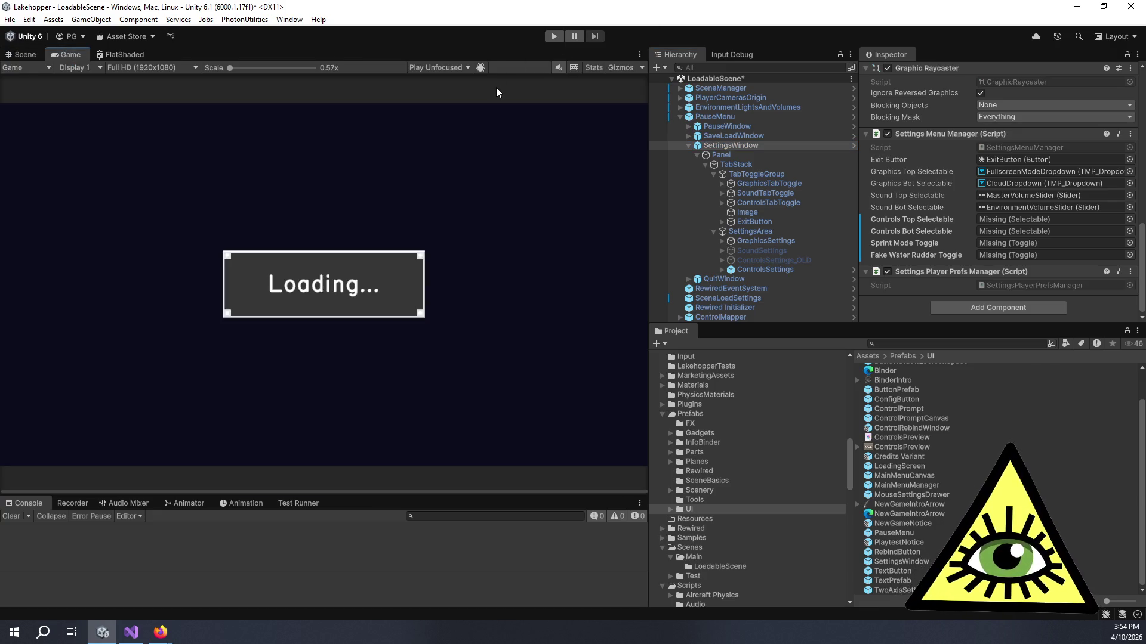
left_click(554, 37)
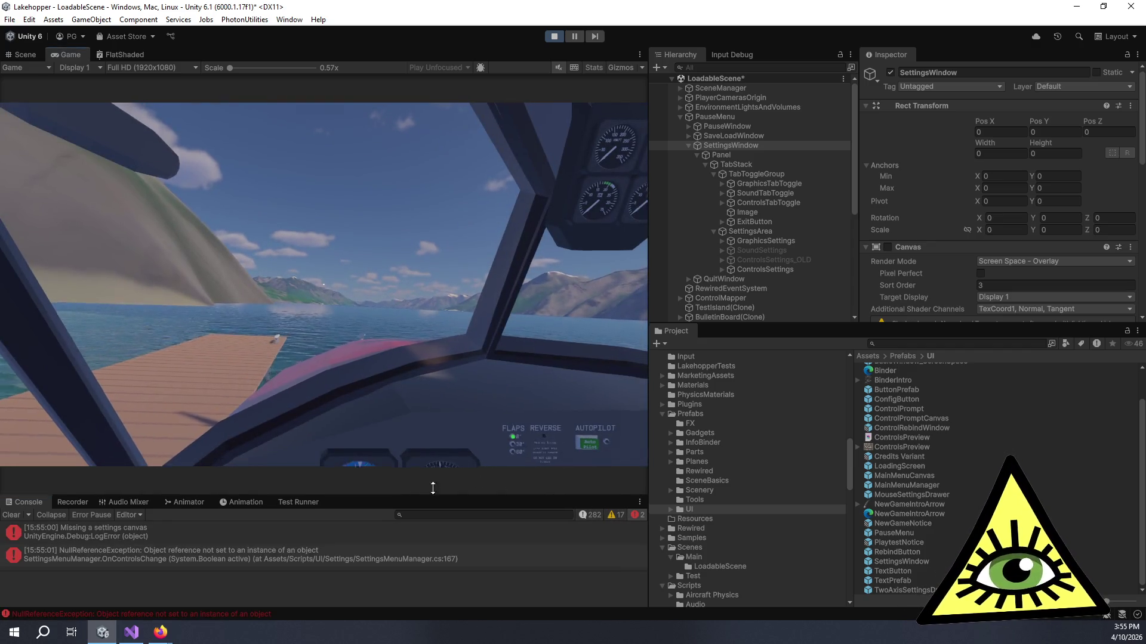
In the running game, open the pause menu's settings and switch to the Graphics tab
left_click(421, 485)
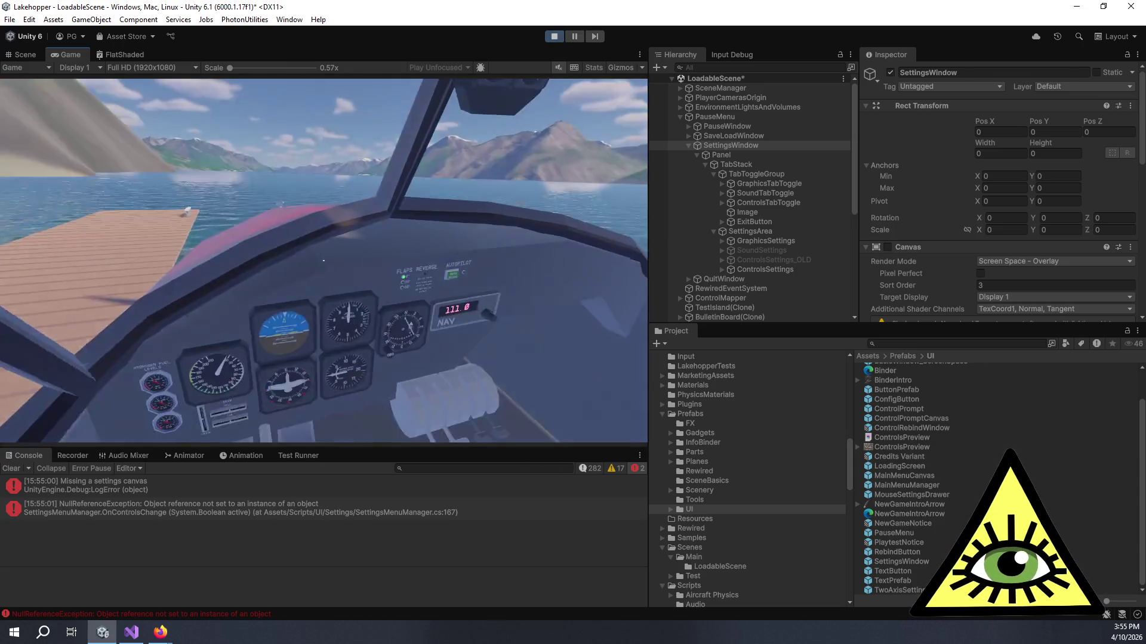
key("Escape")
left_click(317, 298)
left_click(153, 127)
left_click(99, 127)
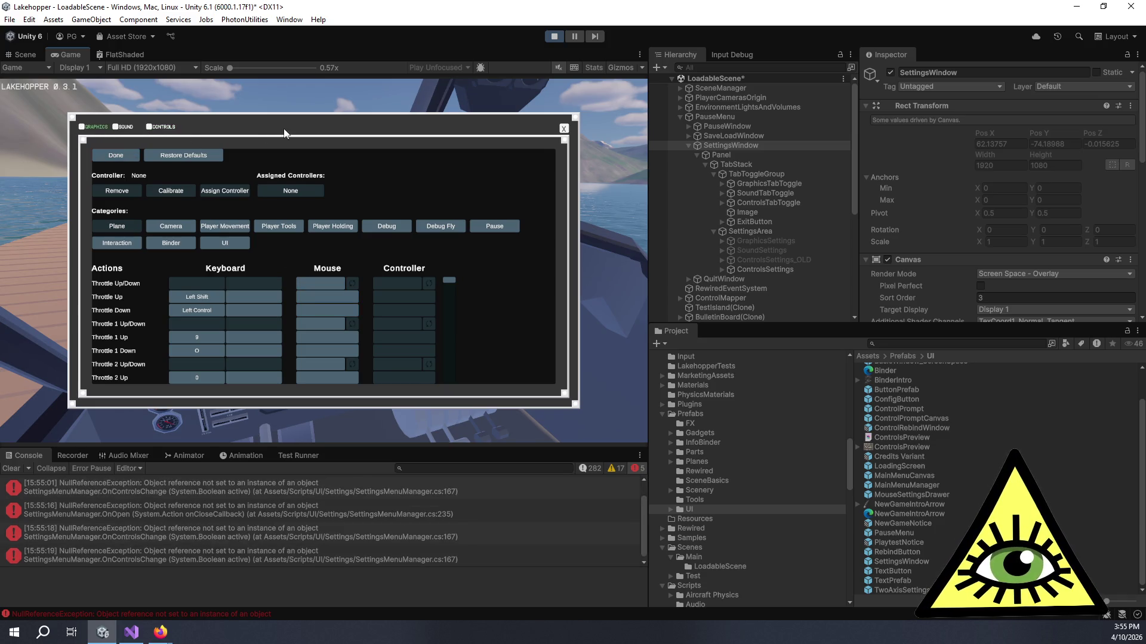
Stop Play mode and show the 'Missing a settings canvas' error details
left_click(550, 36)
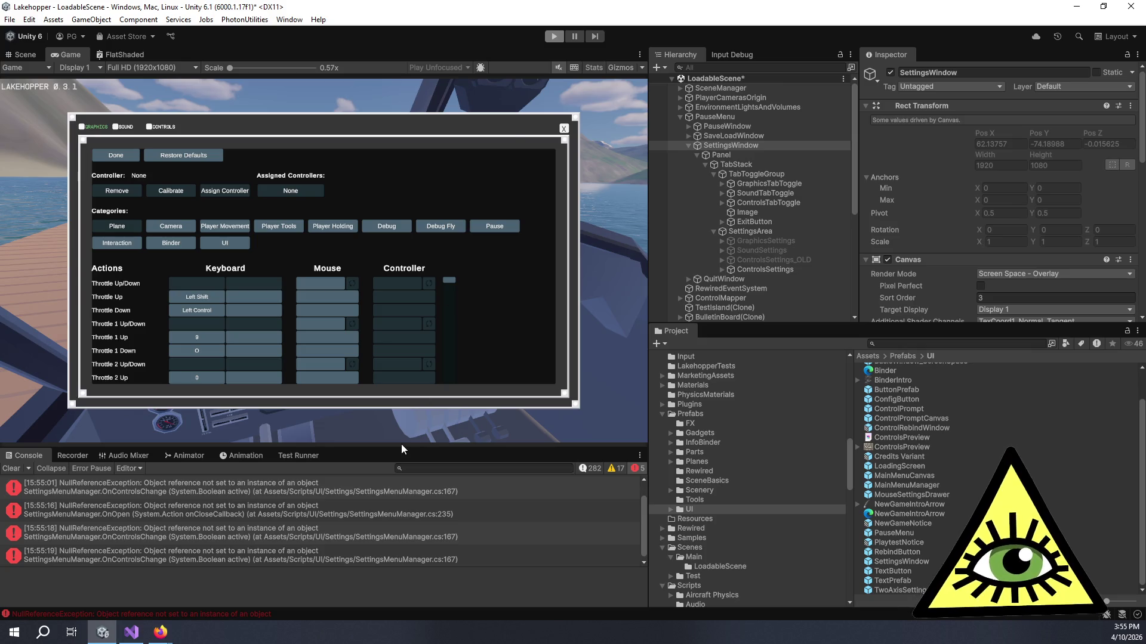
scroll(403, 507, "up", 2)
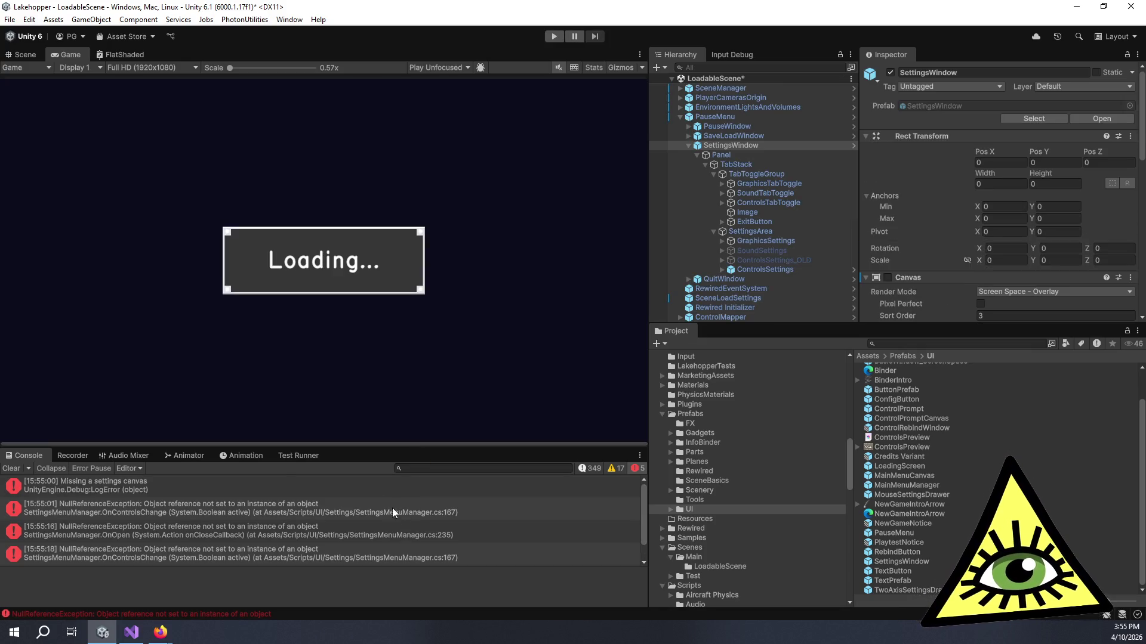
left_click(223, 489)
Open SettingsMenuManager.cs line 88 in Visual Studio and review the canvas-name switch
left_click(247, 592)
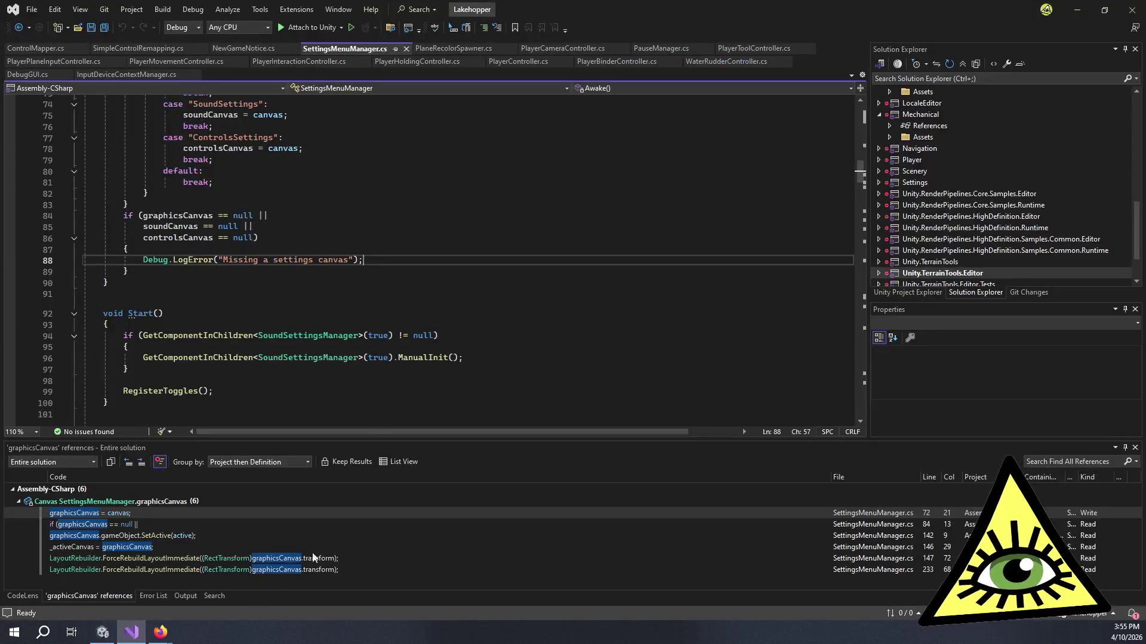
scroll(242, 295, "up", 5)
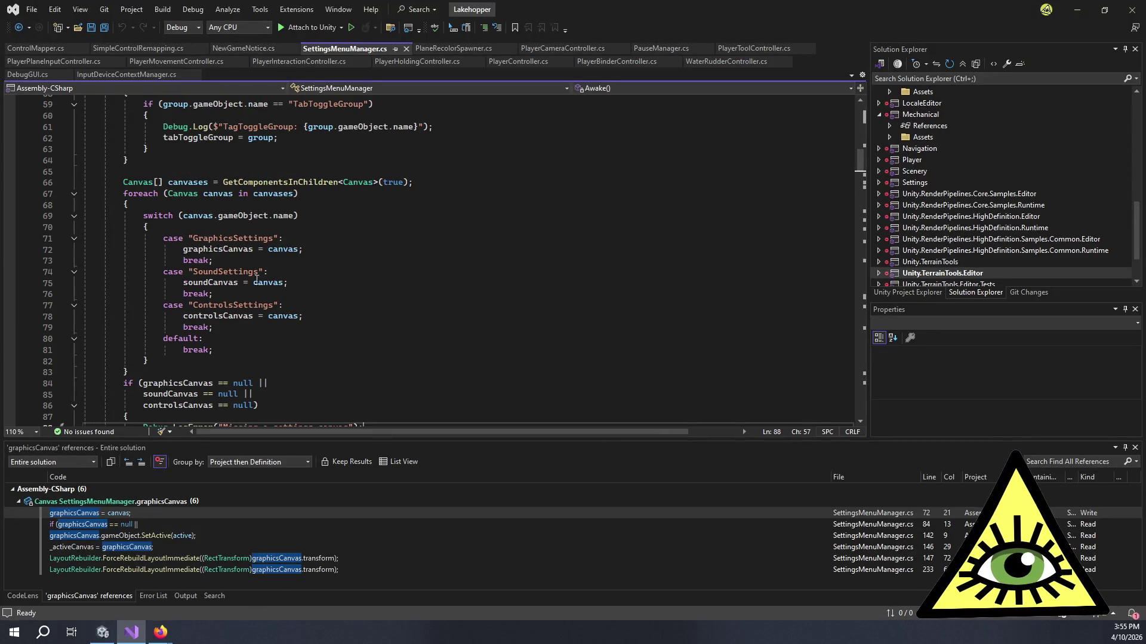
key("alt+Tab")
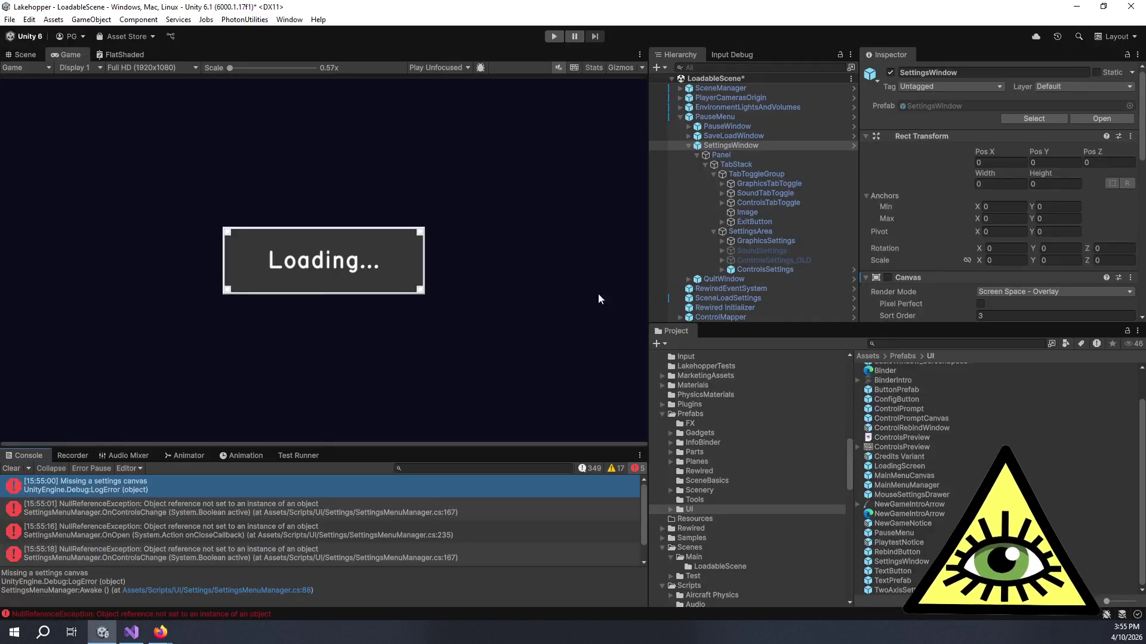
key("alt+Tab")
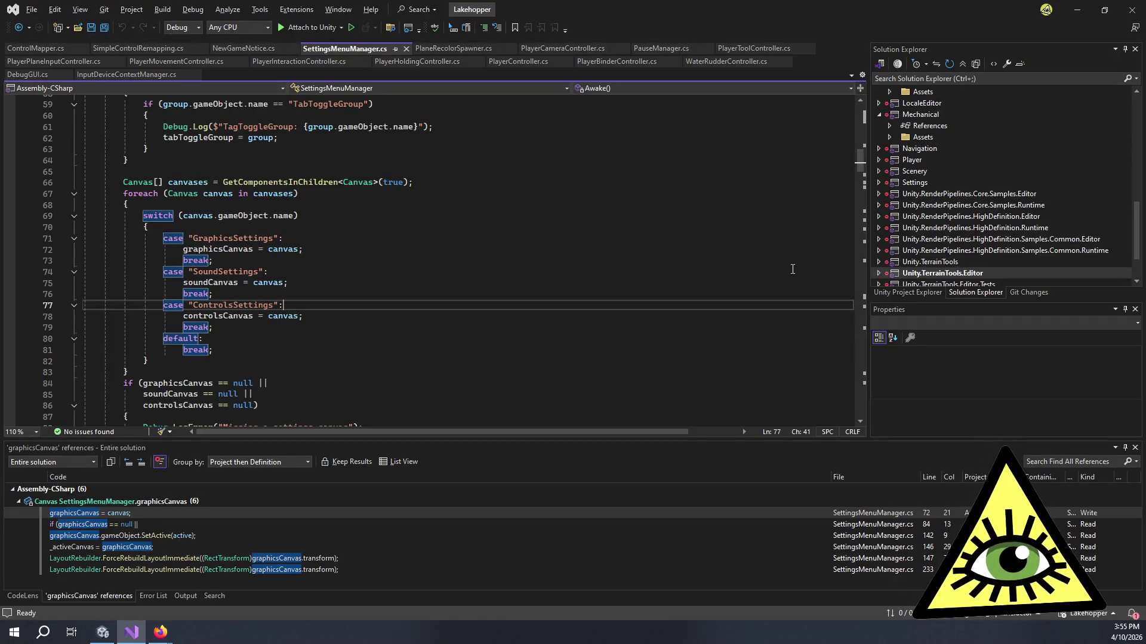
key("alt+Tab")
key("alt+Tab")
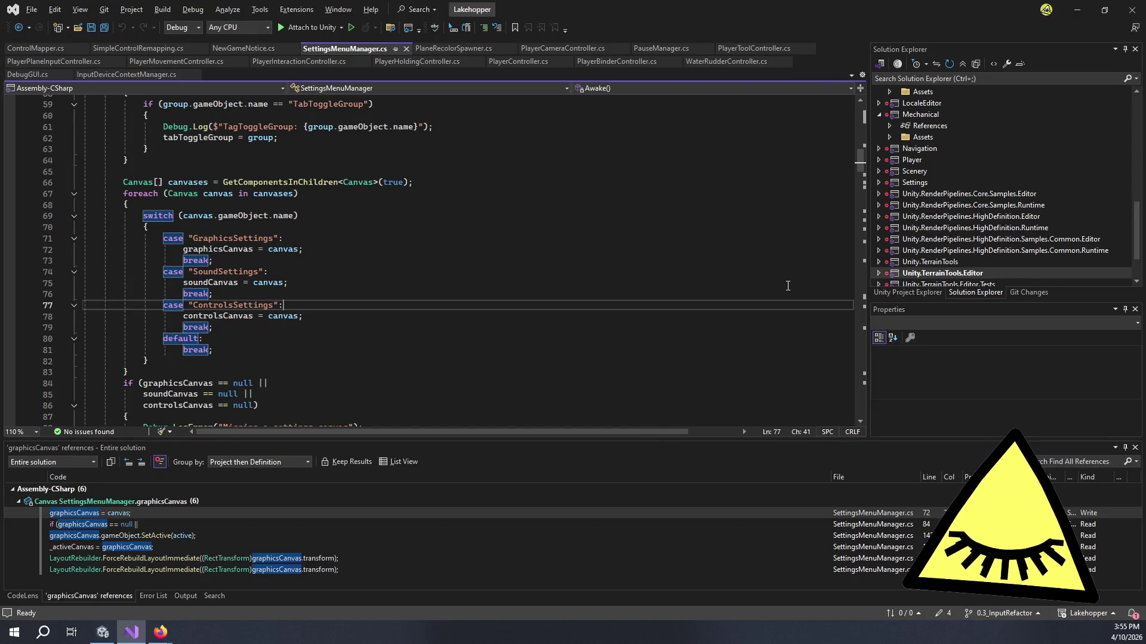
key("alt+Tab")
Back in Unity, expand ControlsSettings and select its Canvas child
left_click(757, 272)
left_click(721, 270)
left_click(751, 280)
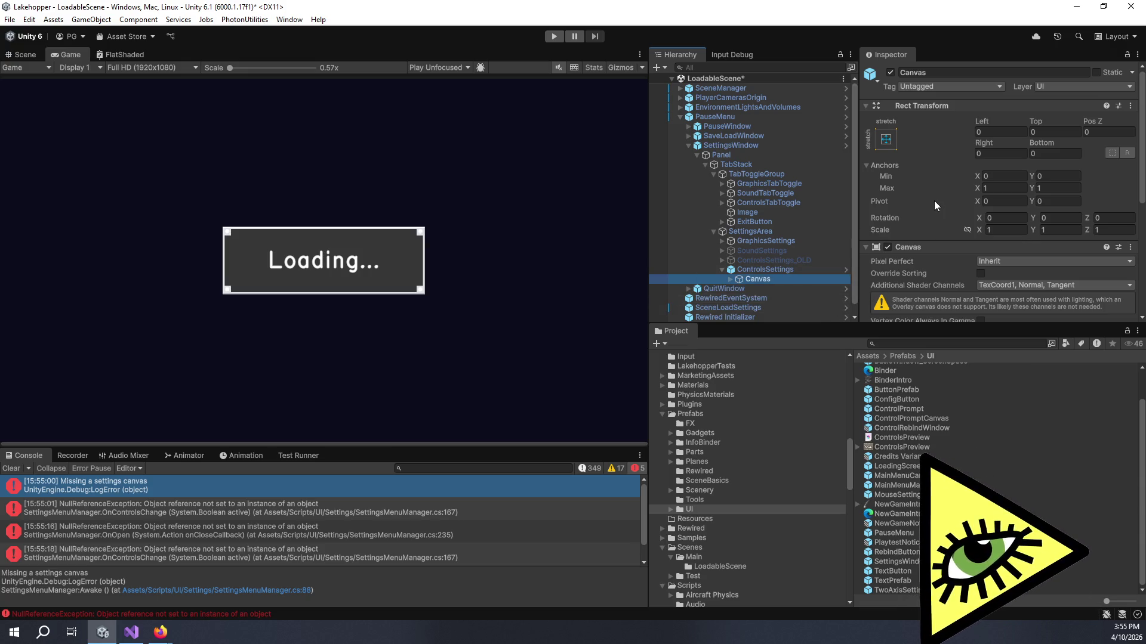
Rename the Canvas child to ControlsSettings
key("F2")
type("ControlsS")
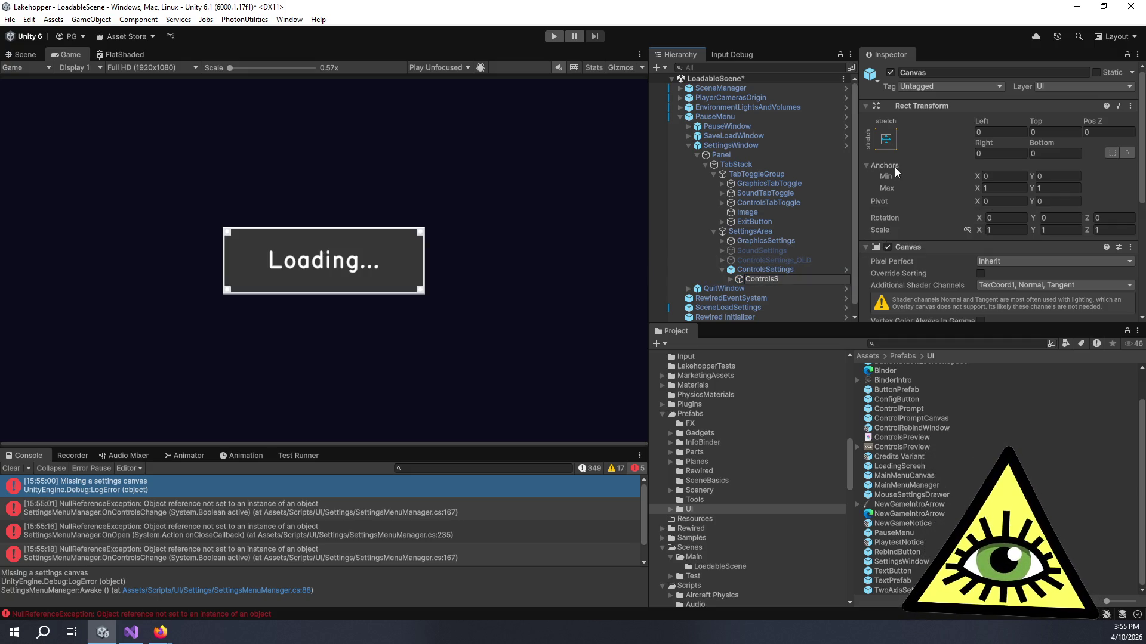
type("ettings")
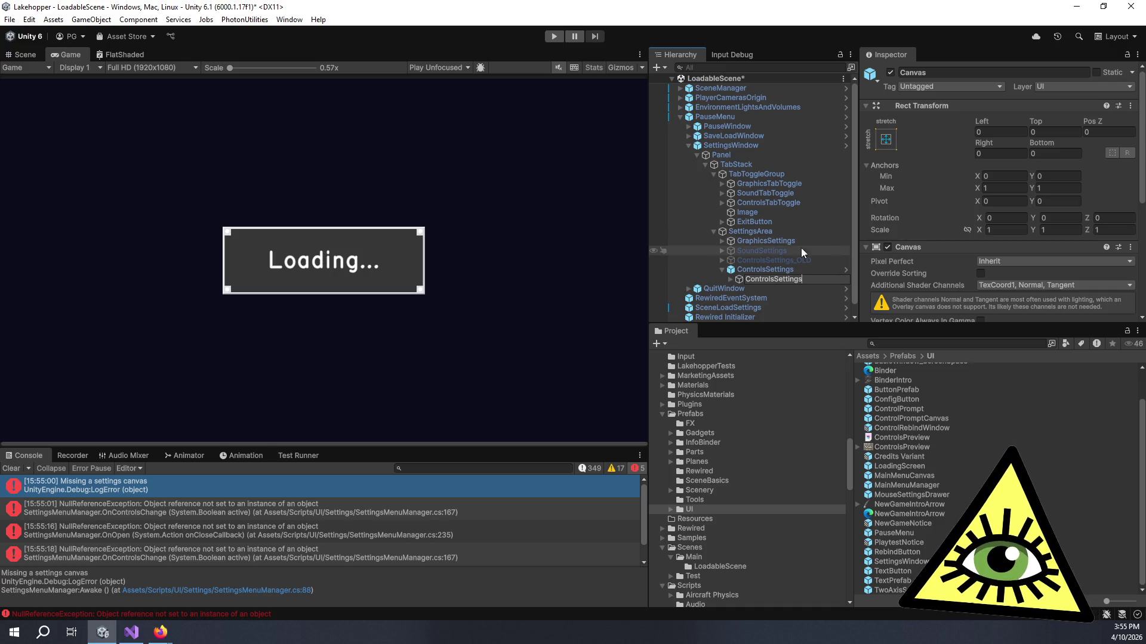
left_click(814, 273)
Disable the Canvas component on the renamed ControlsSettings child
scroll(893, 252, "down", 5)
scroll(893, 252, "down", 10)
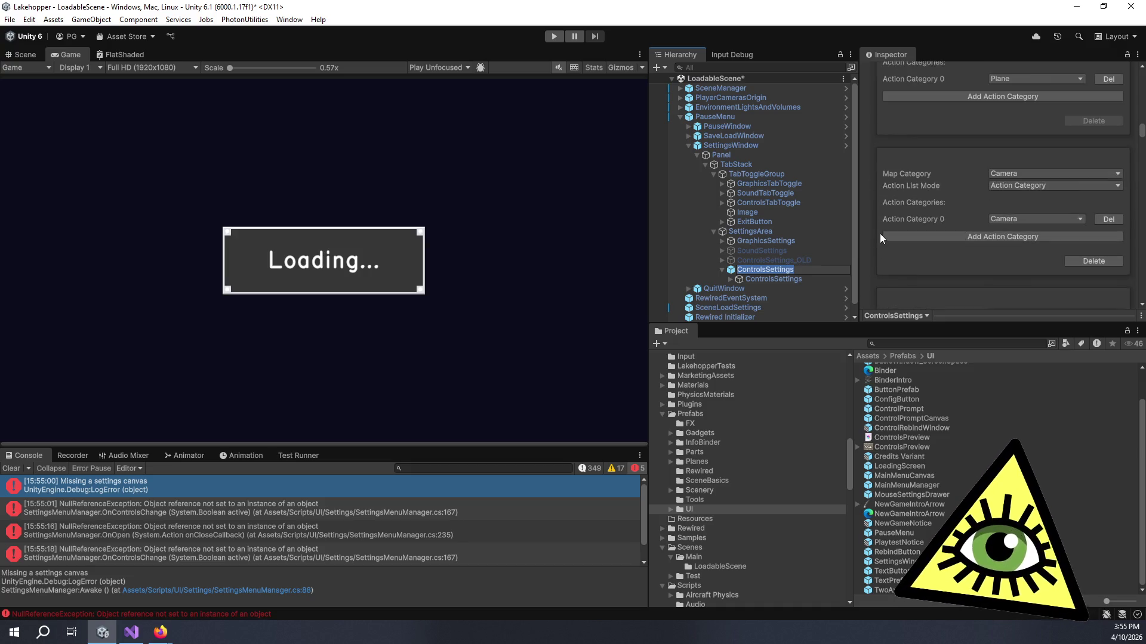
scroll(889, 234, "down", 10)
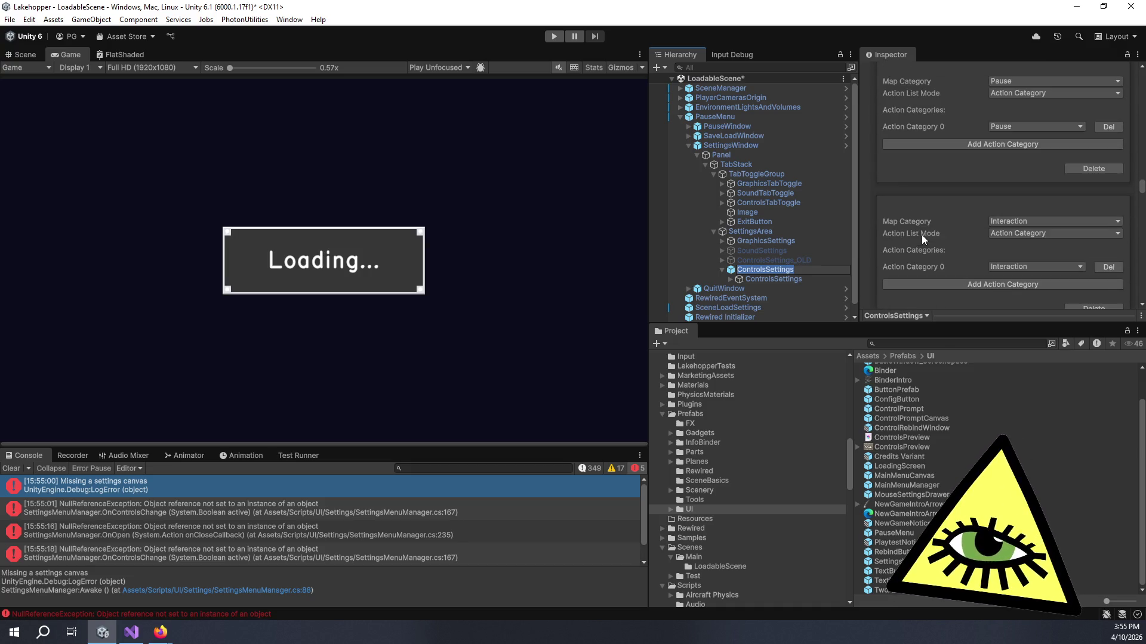
scroll(921, 239, "down", 10)
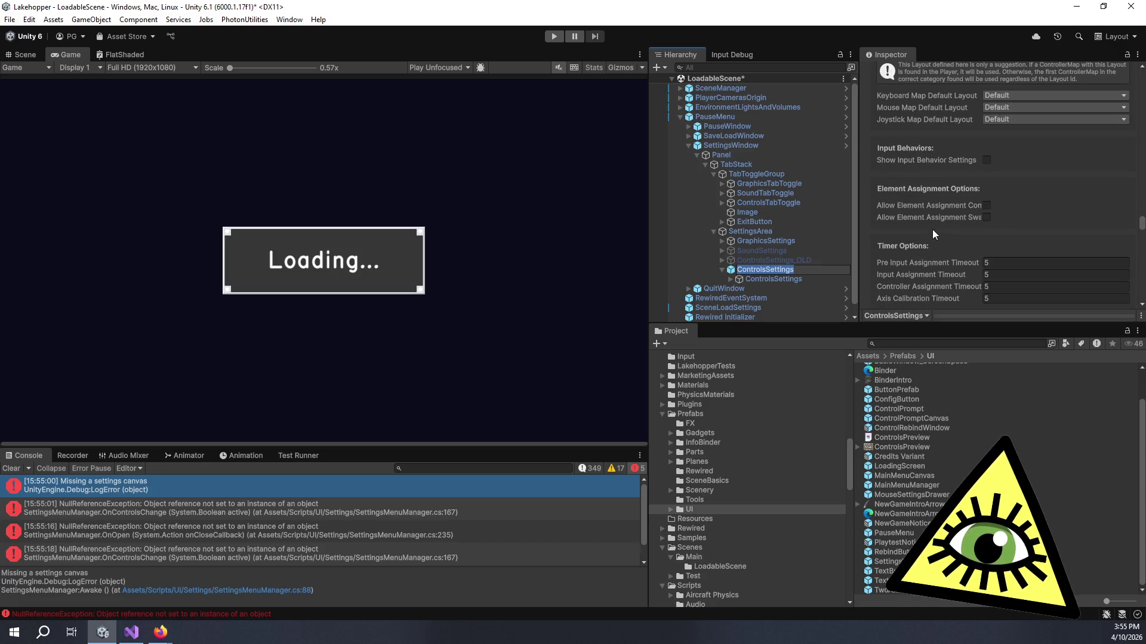
left_click(829, 279)
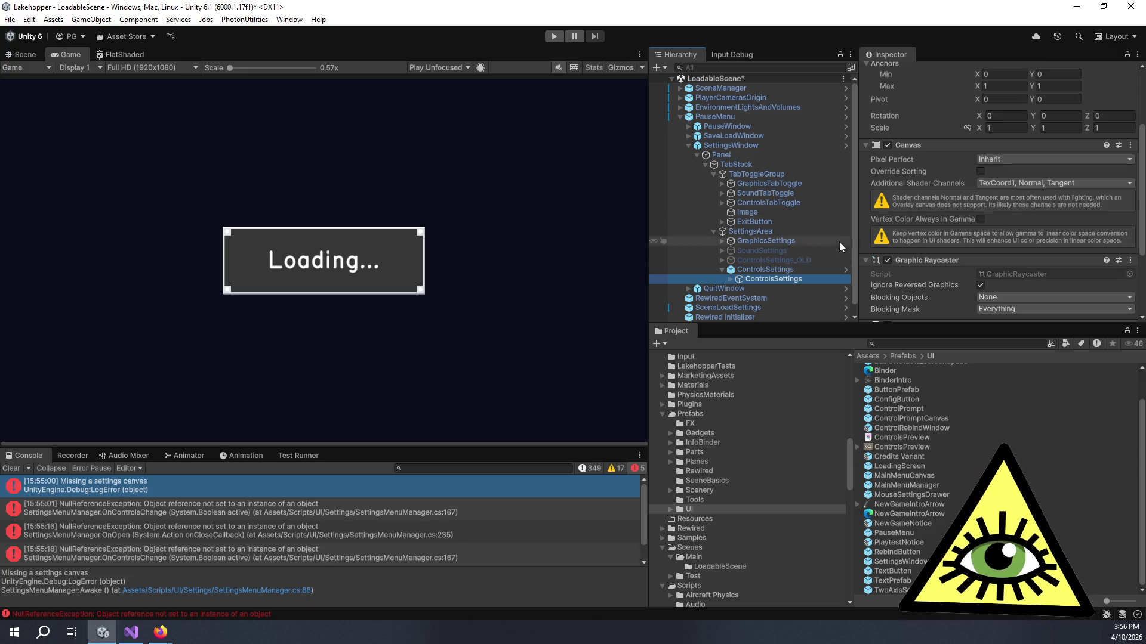
left_click(887, 145)
left_click(769, 271)
left_click(781, 277)
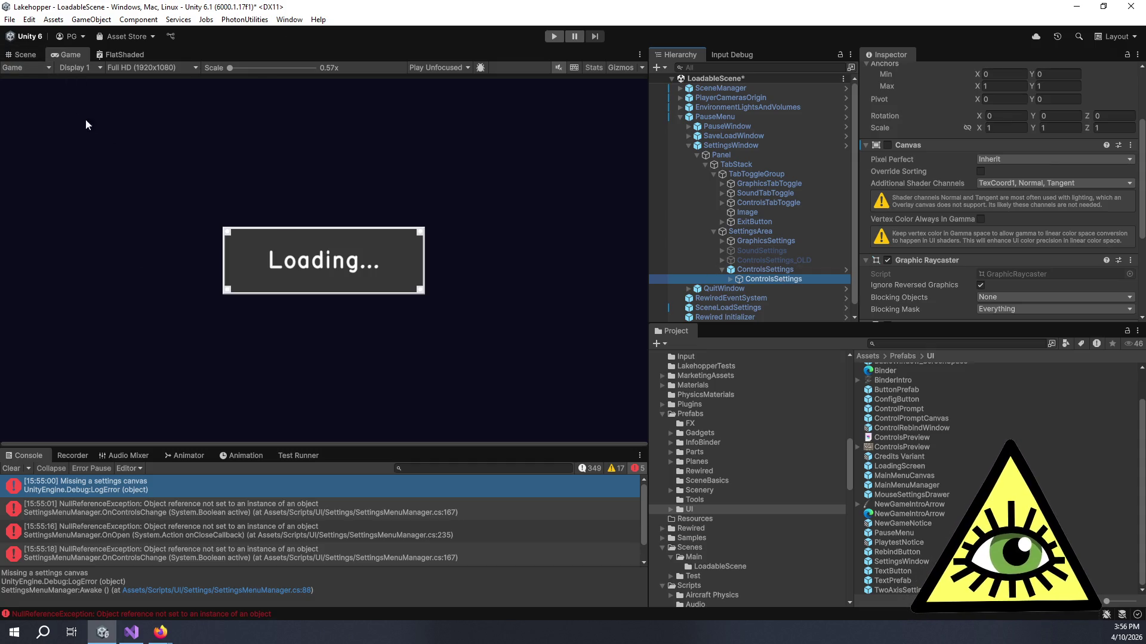
Clear the console and reselect the parent and child ControlsSettings objects
left_click(10, 469)
left_click(773, 269)
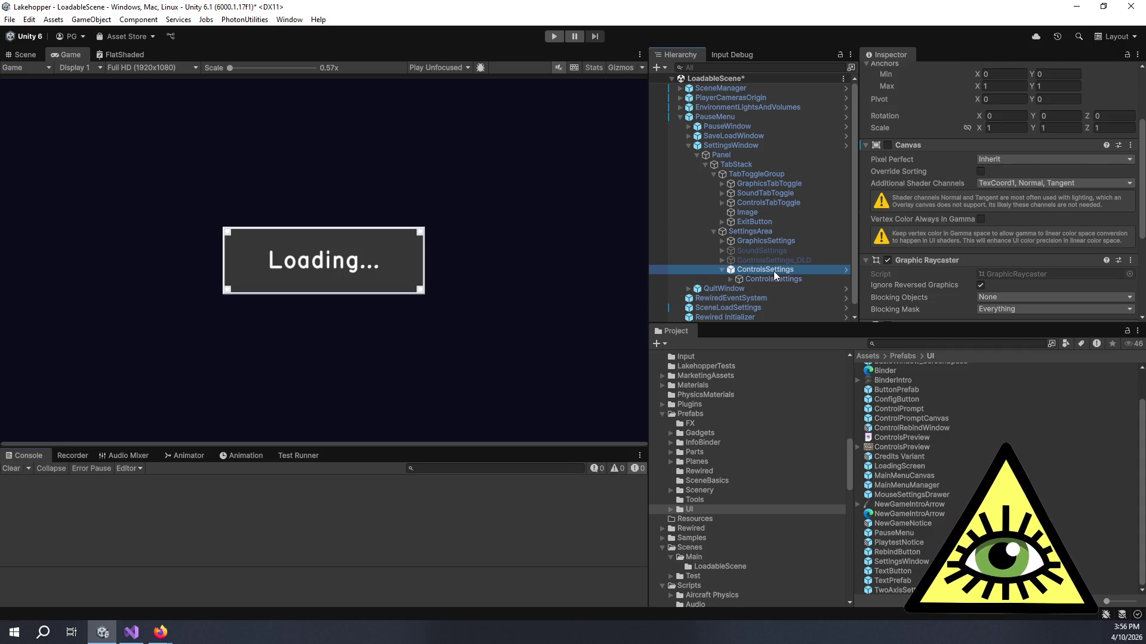
left_click(786, 281)
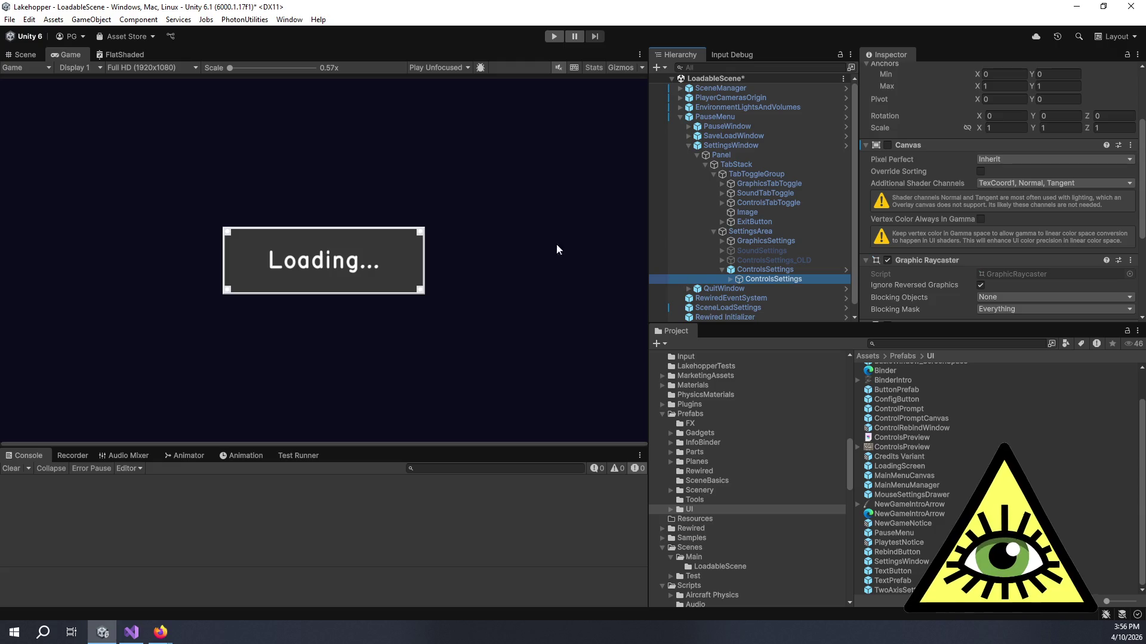
left_click(422, 50)
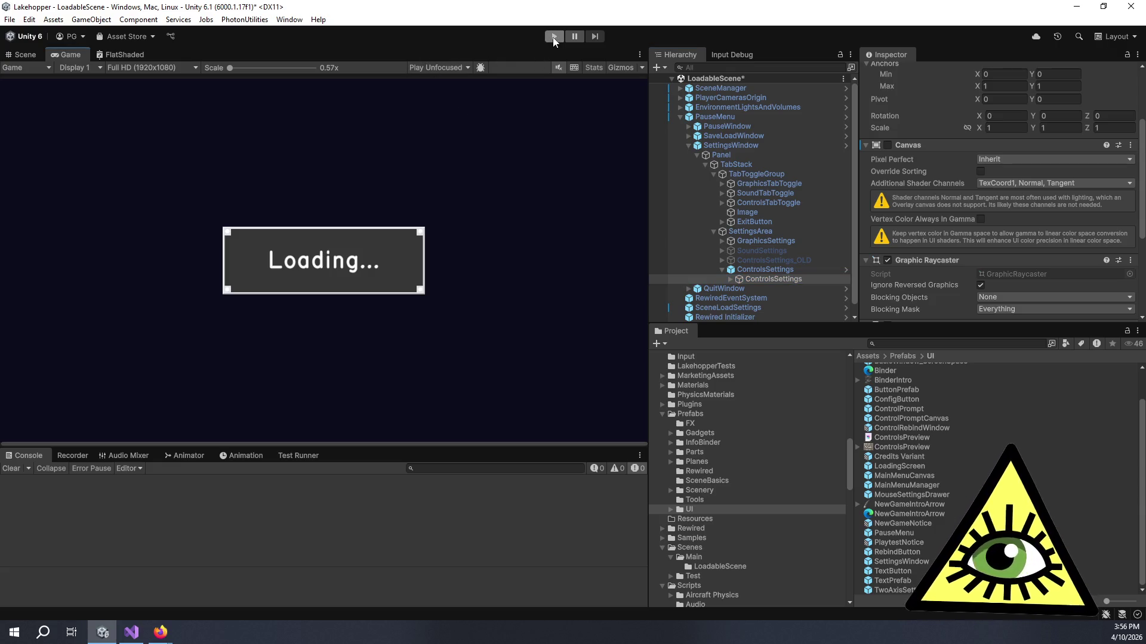
Run the game and open the SettingsMenuManager.cs line 175 NullReferenceException source
left_click(553, 36)
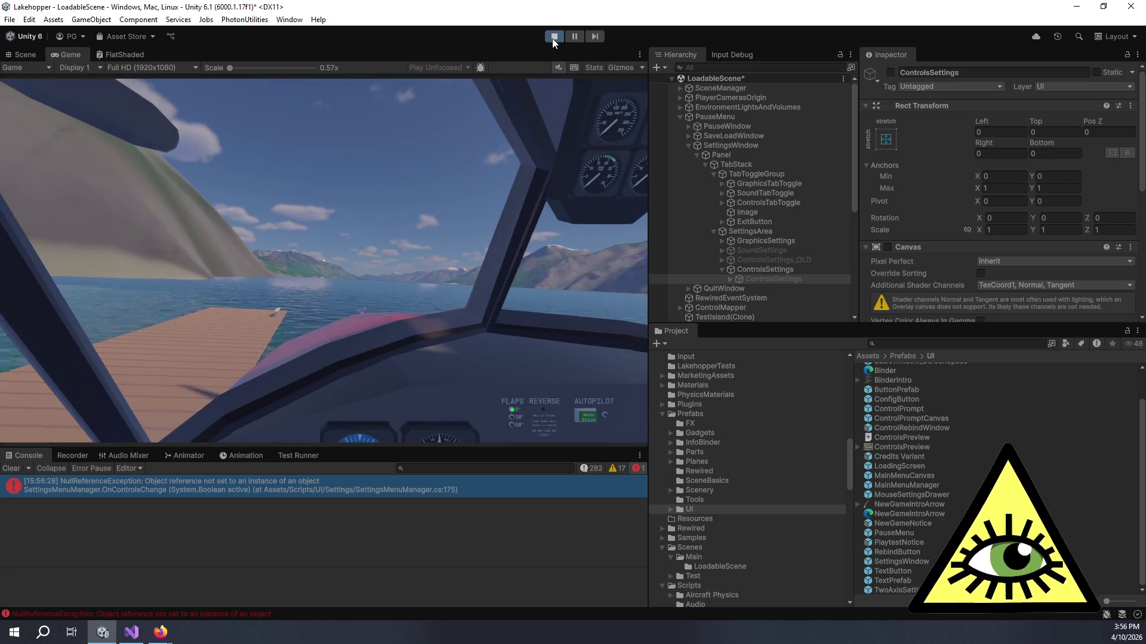
left_click(371, 481)
left_click(401, 582)
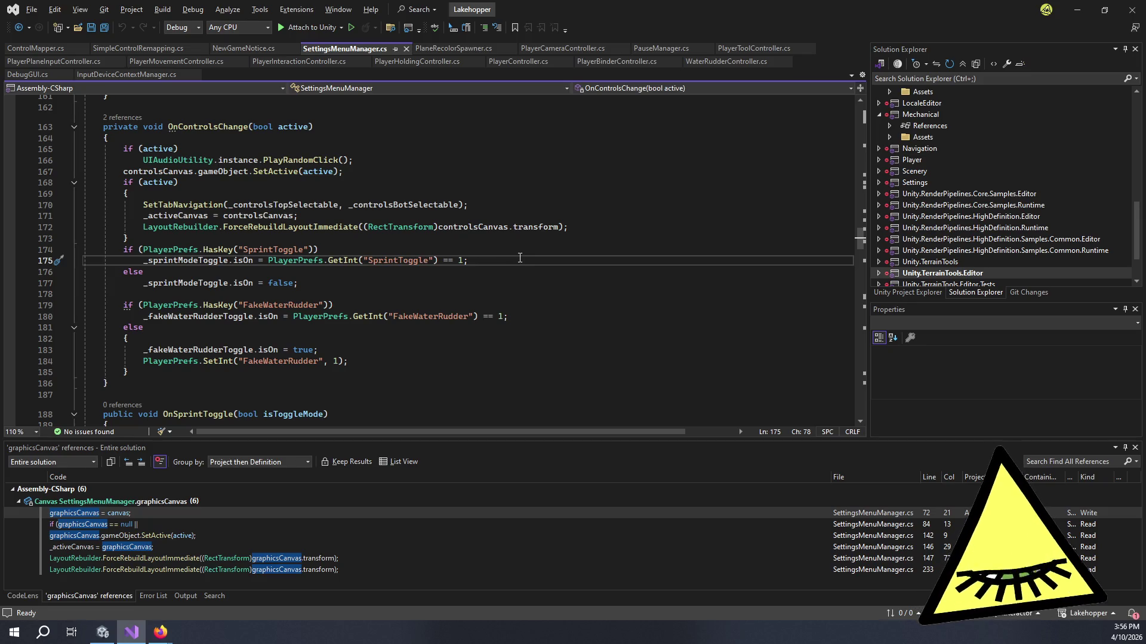
Reopen line 175 from the console error and inspect the _sprintModeToggle references in Visual Studio
key("alt+Tab")
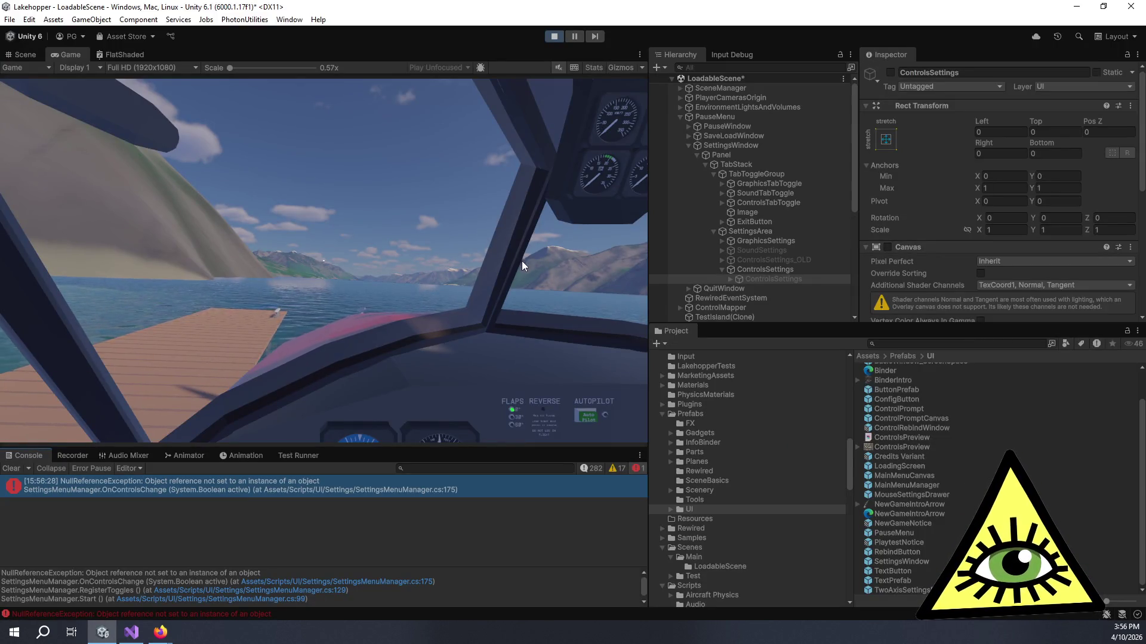
double_click(464, 502)
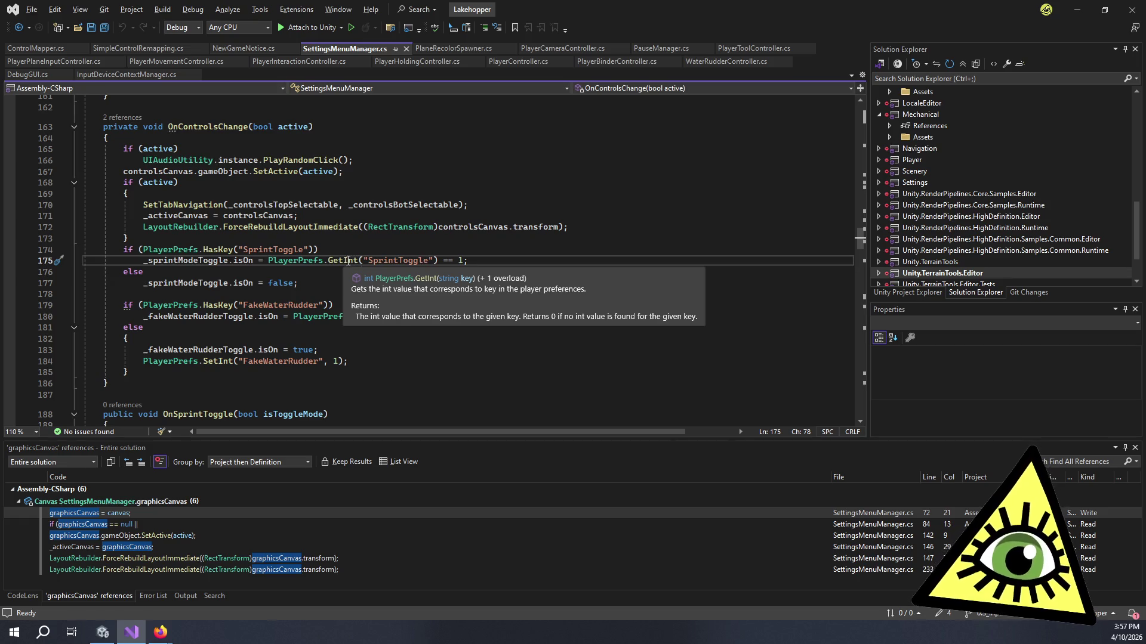
left_click(176, 266)
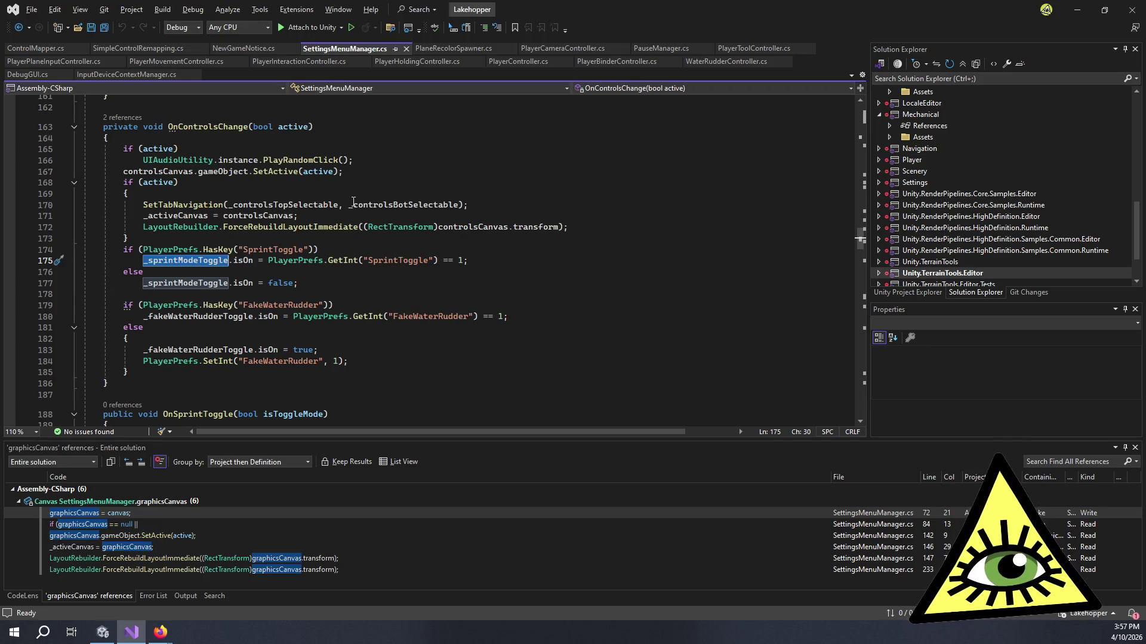
scroll(353, 202, "down", 3)
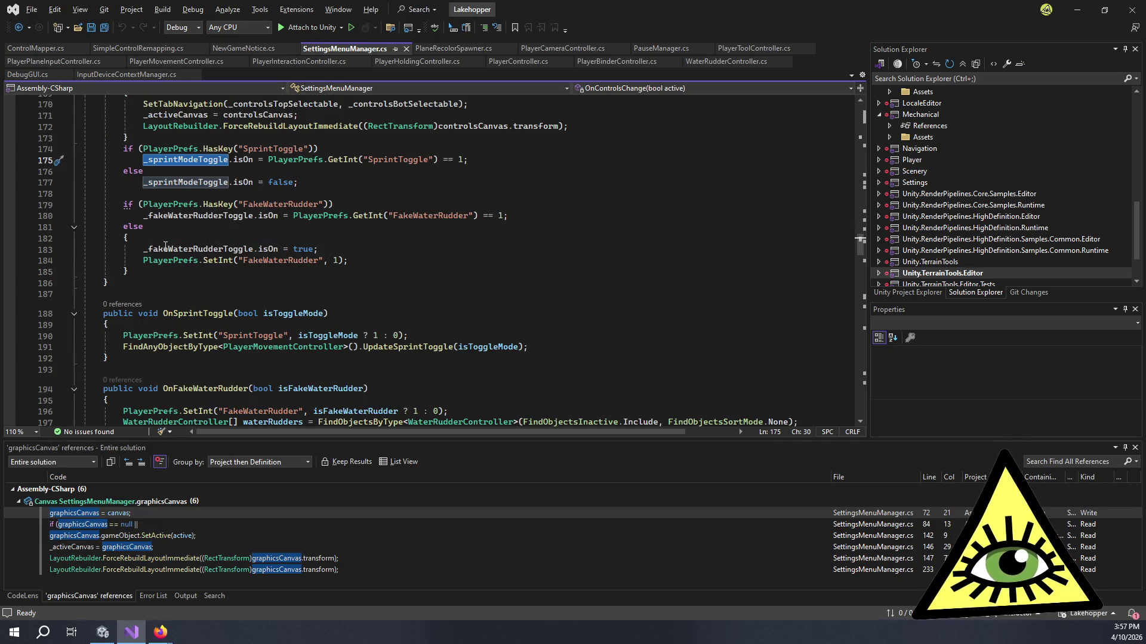
Back in Unity, pause the running game with Escape and open its SETTINGS window
key("alt+Tab")
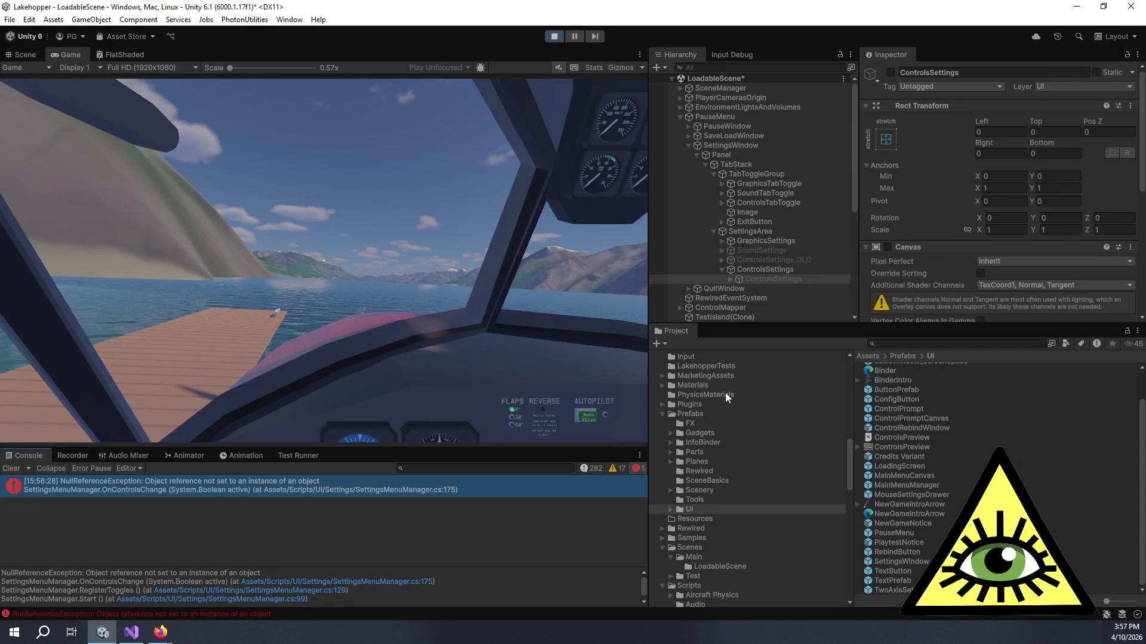
scroll(760, 229, "down", 5)
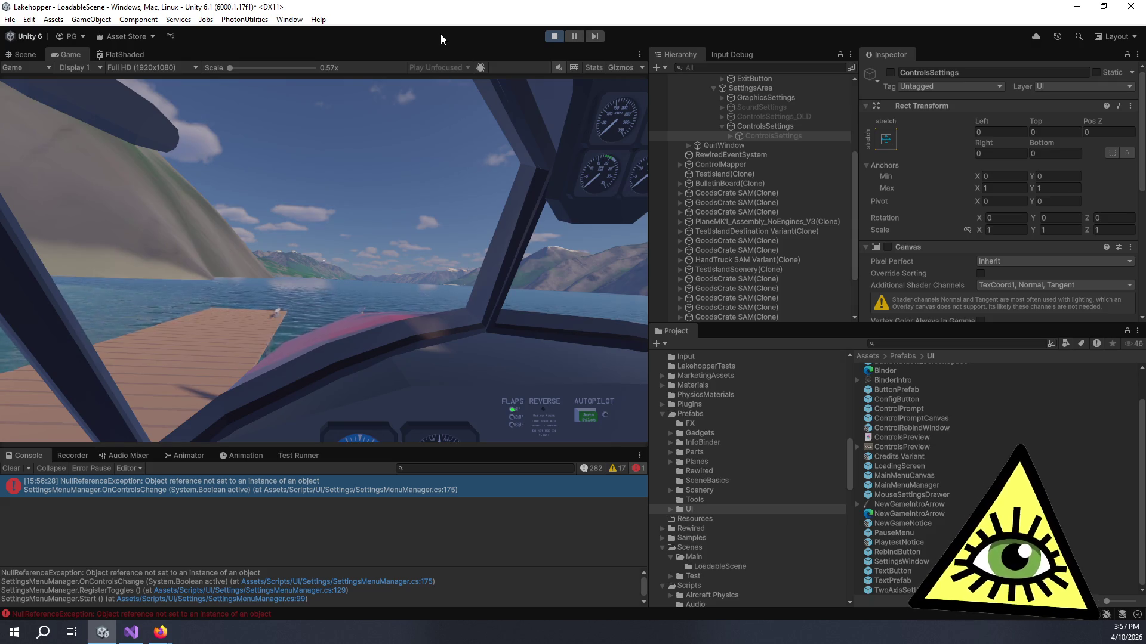
left_click(323, 260)
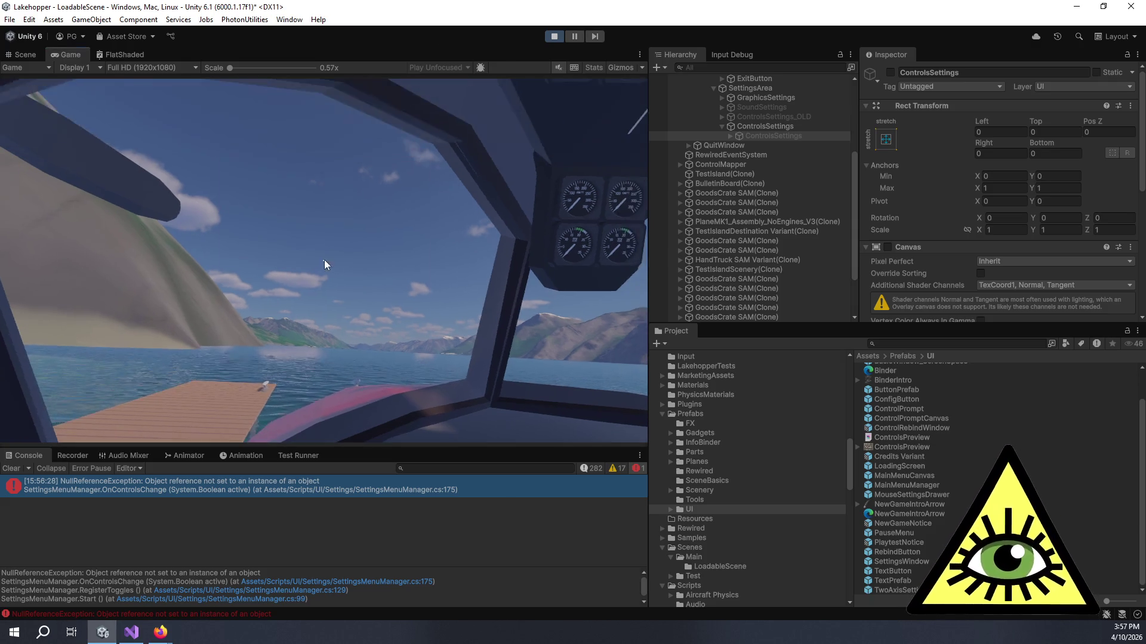
key("Escape")
left_click(320, 298)
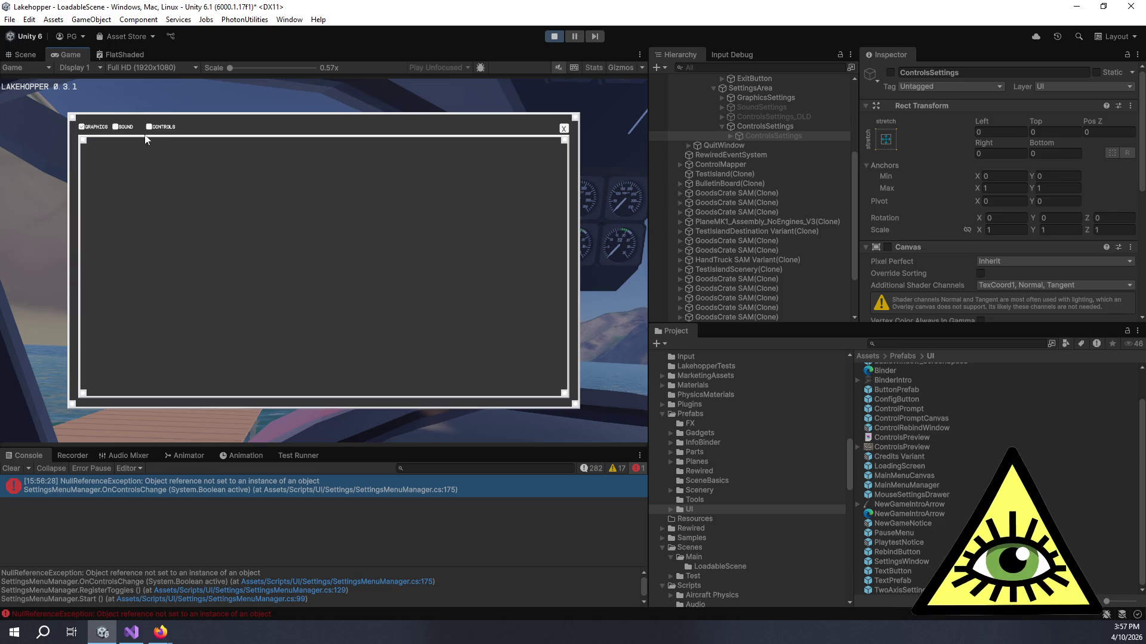
Toggle the game settings between Graphics and Controls pages, raising NullReferenceException errors
left_click(161, 128)
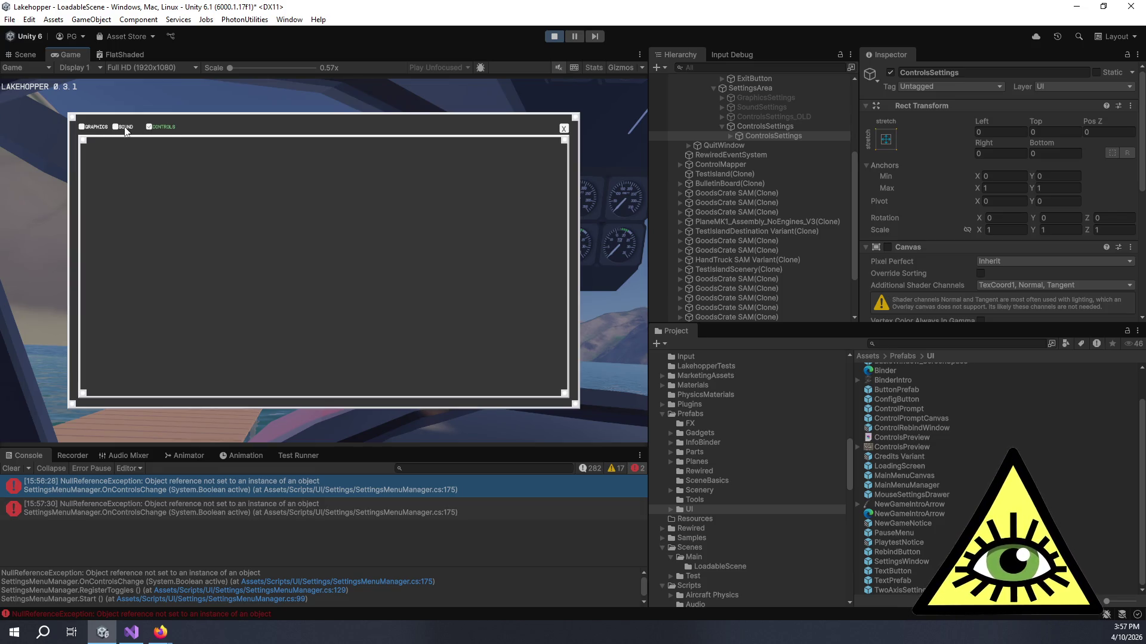
left_click(88, 128)
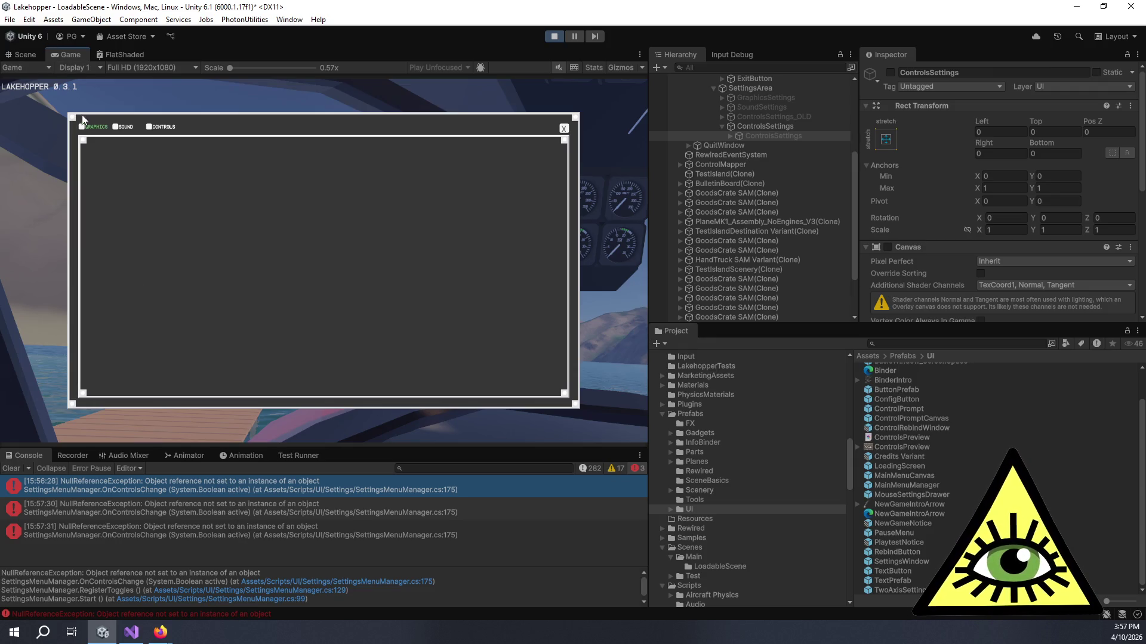
left_click(95, 128)
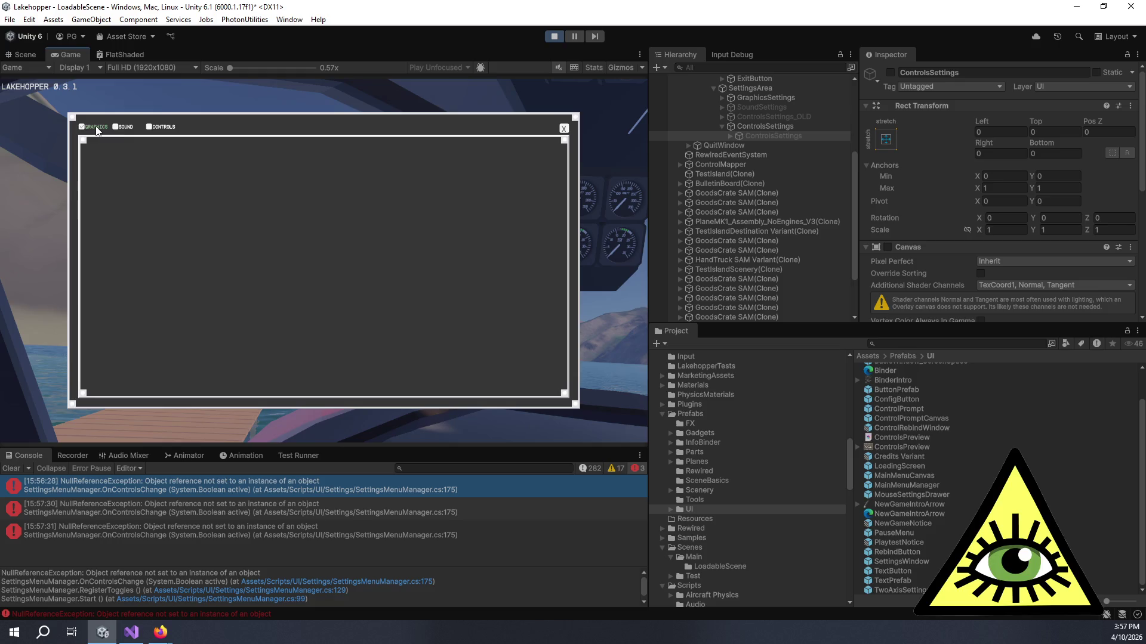
left_click(150, 130)
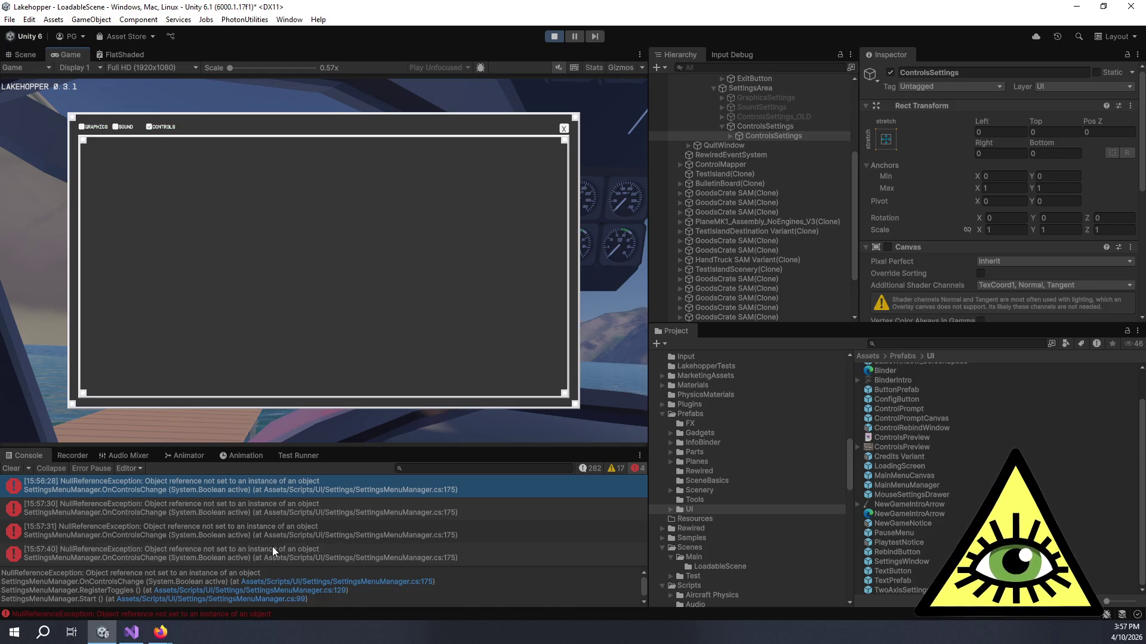
Follow the newest error's stack-trace link to SettingsMenuManager.cs line 175, then return to Unity
left_click(274, 549)
left_click(350, 581)
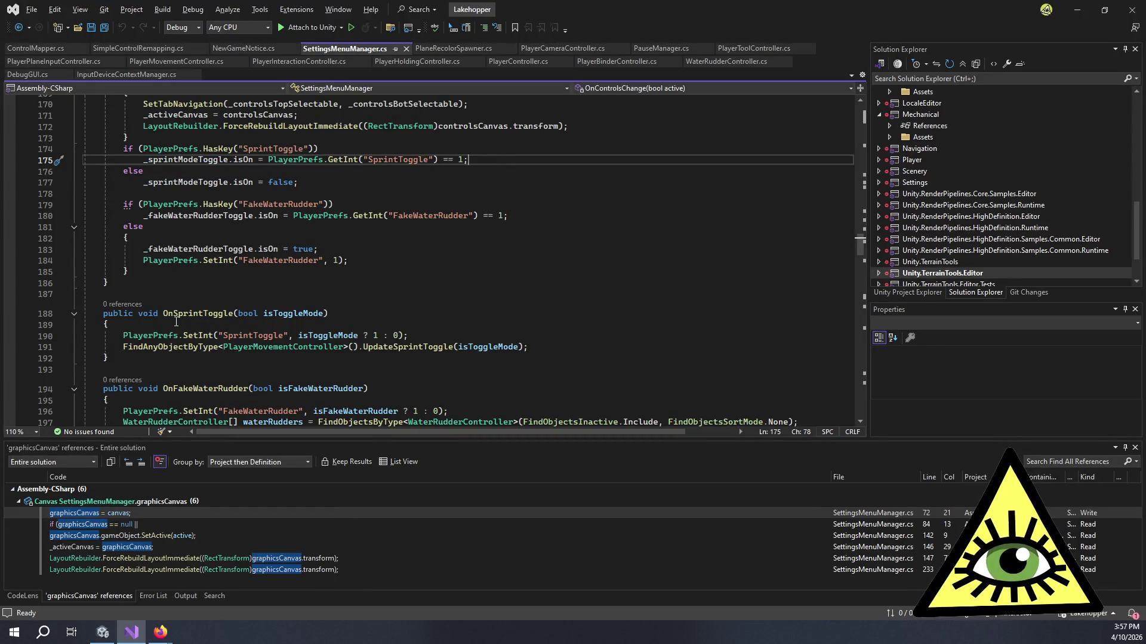
scroll(177, 323, "up", 5)
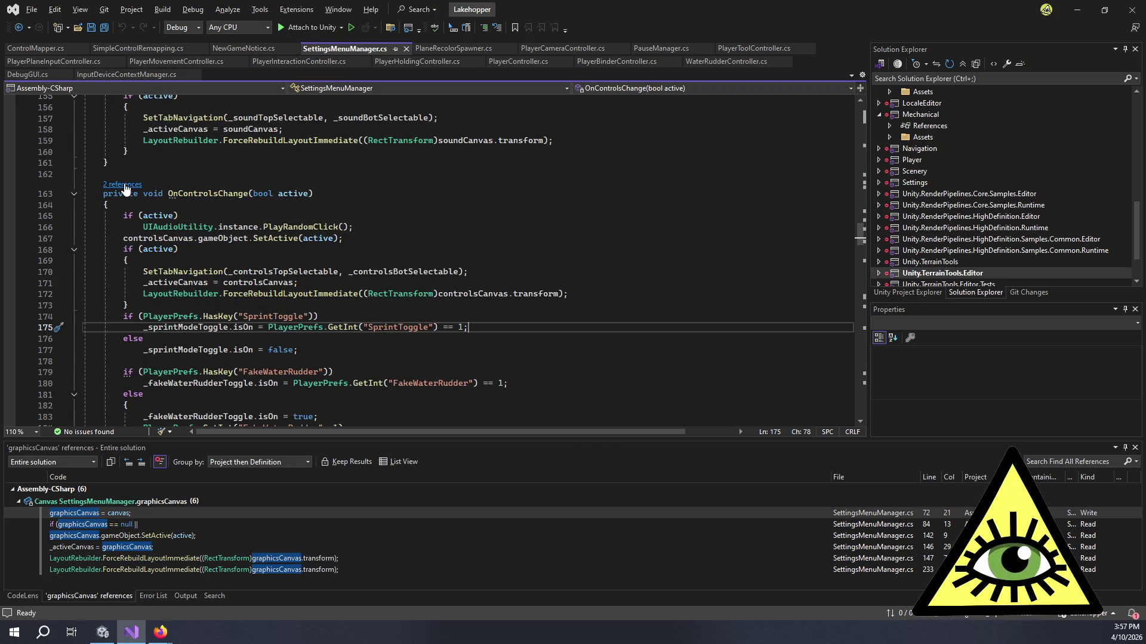
key("alt+Tab")
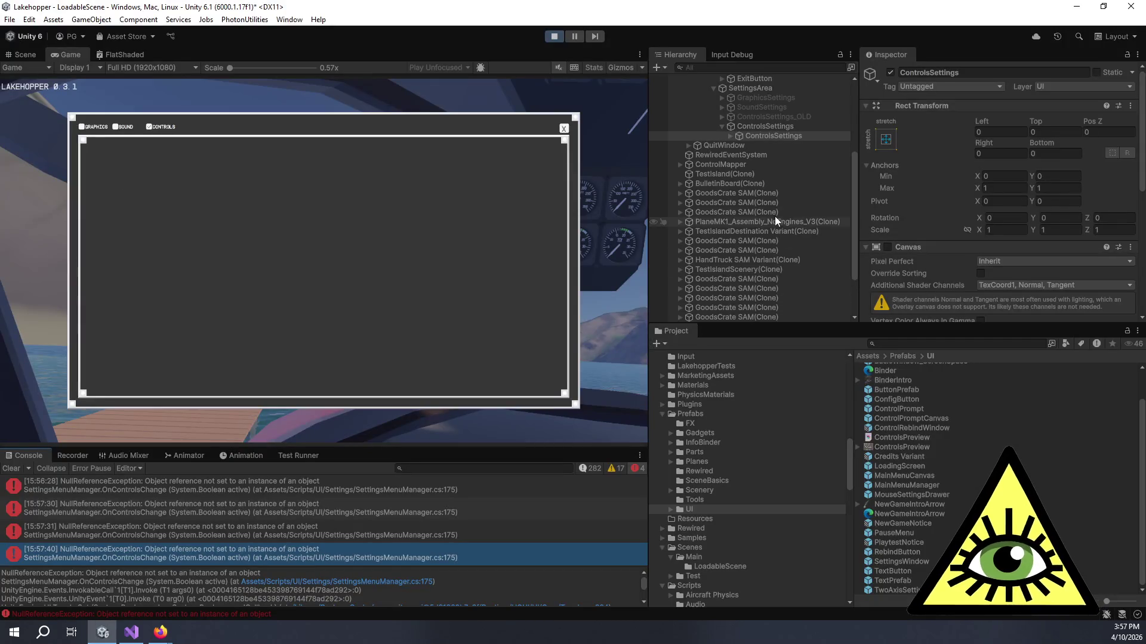
Expand the inner ControlsSettings to reveal MainPageGroup and Fader(Clone), and show the Scene view
left_click(767, 136)
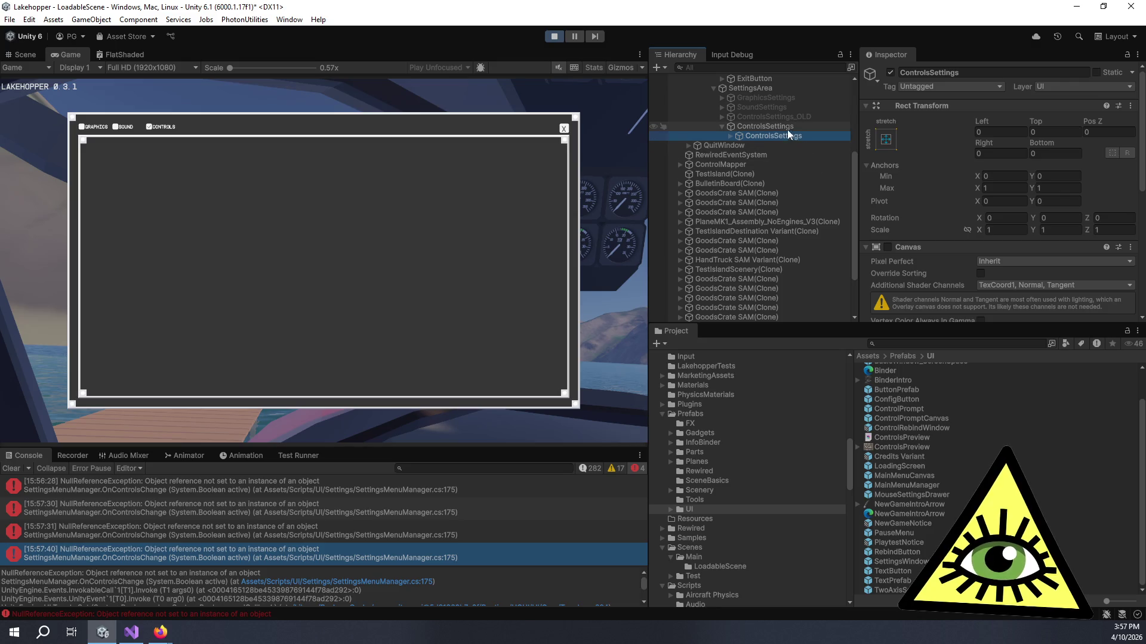
left_click(786, 128)
left_click(797, 137)
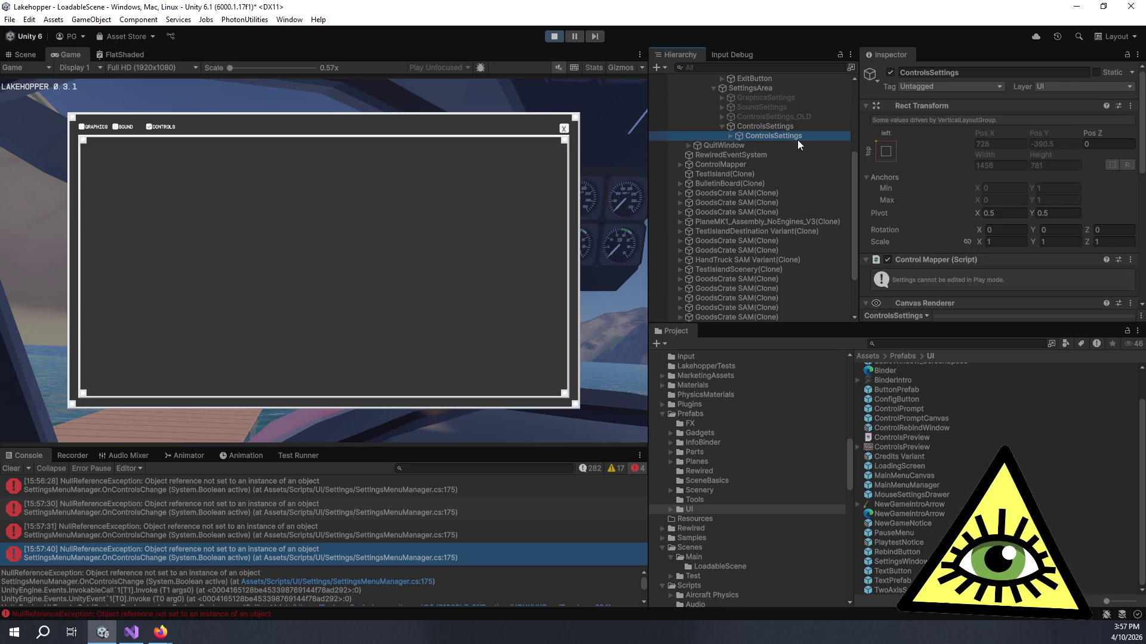
left_click(730, 137)
left_click(761, 147)
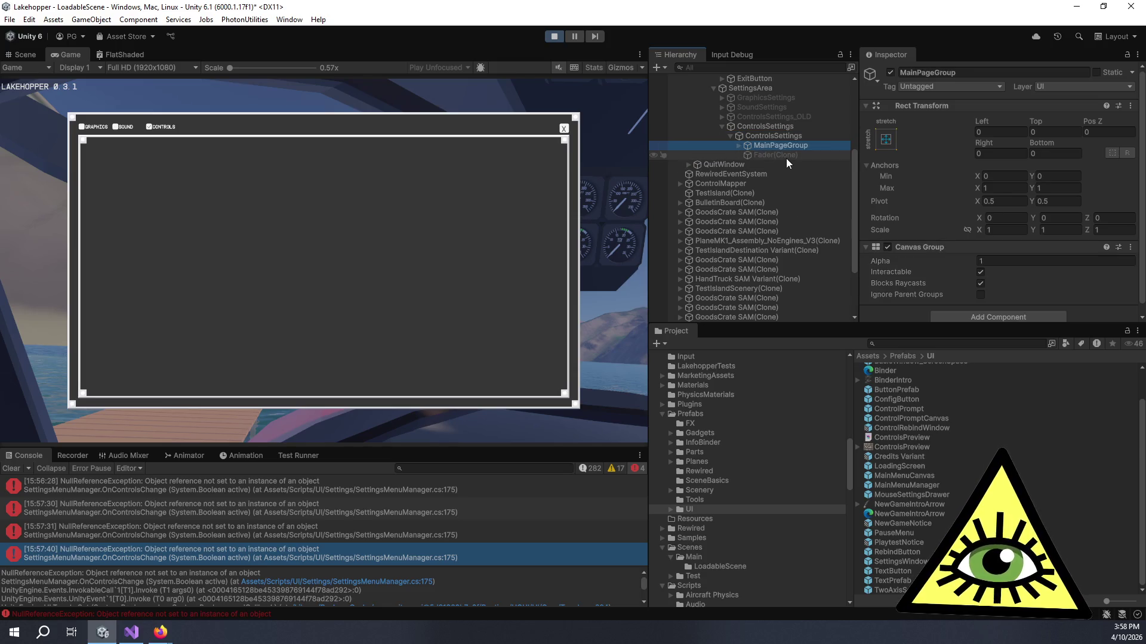
left_click(31, 54)
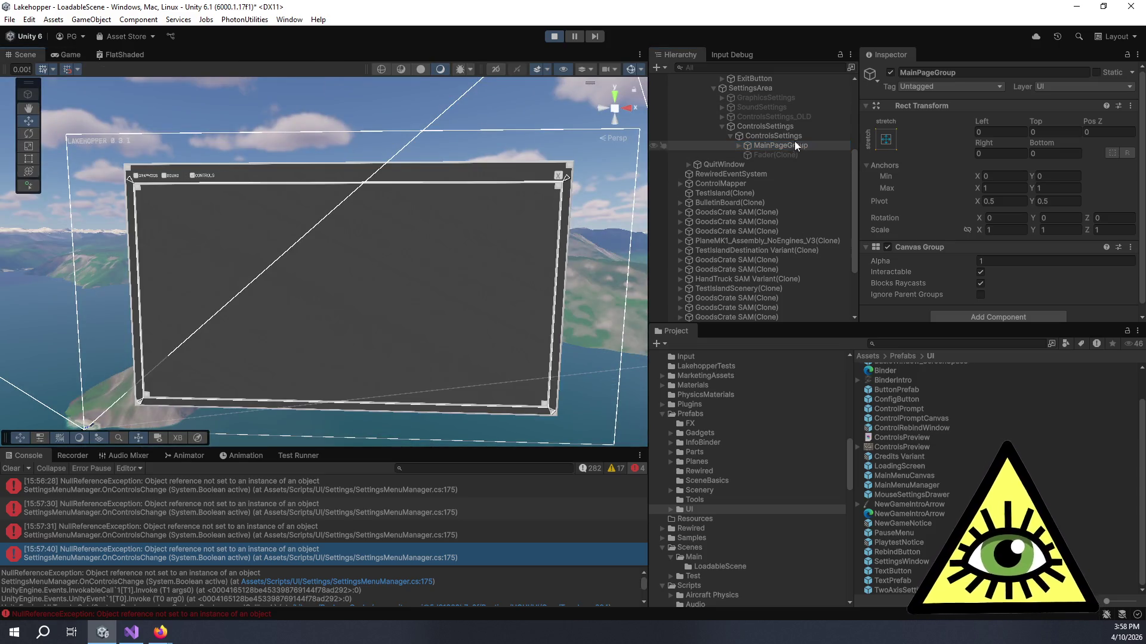
Frame the ControlsSettings canvas in the scene and inspect its outer, inner and SettingsArea objects
double_click(775, 135)
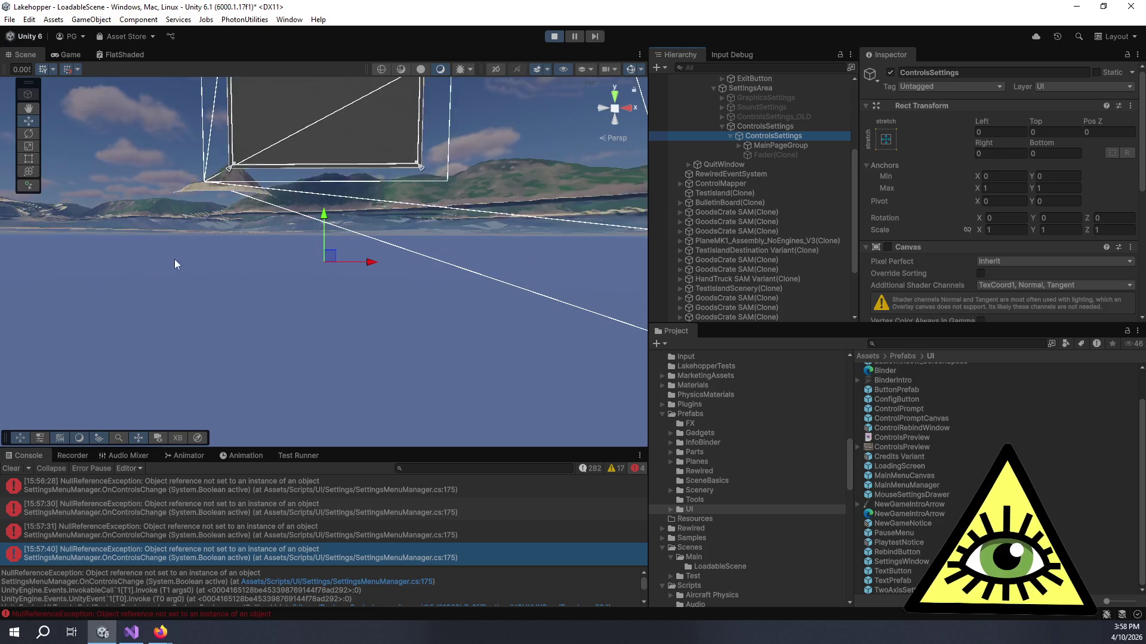
mouse_move(174, 259)
left_mouse_down("alt")
mouse_move(317, 195)
mouse_move(338, 245)
left_mouse_up("alt")
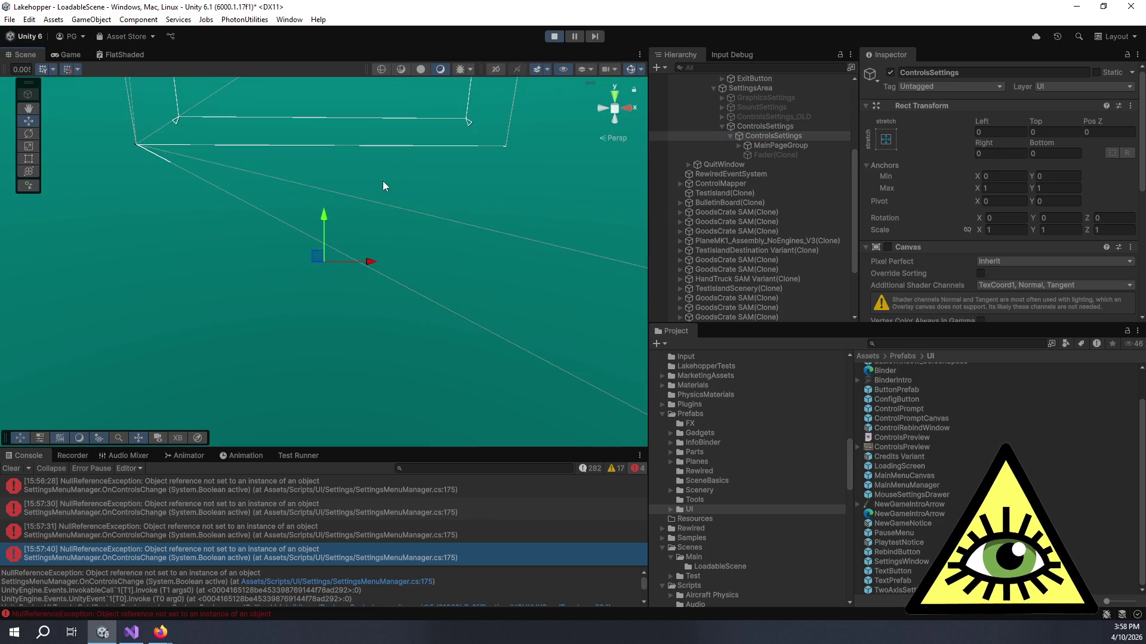
left_click_drag(380, 188, 391, 289, "alt")
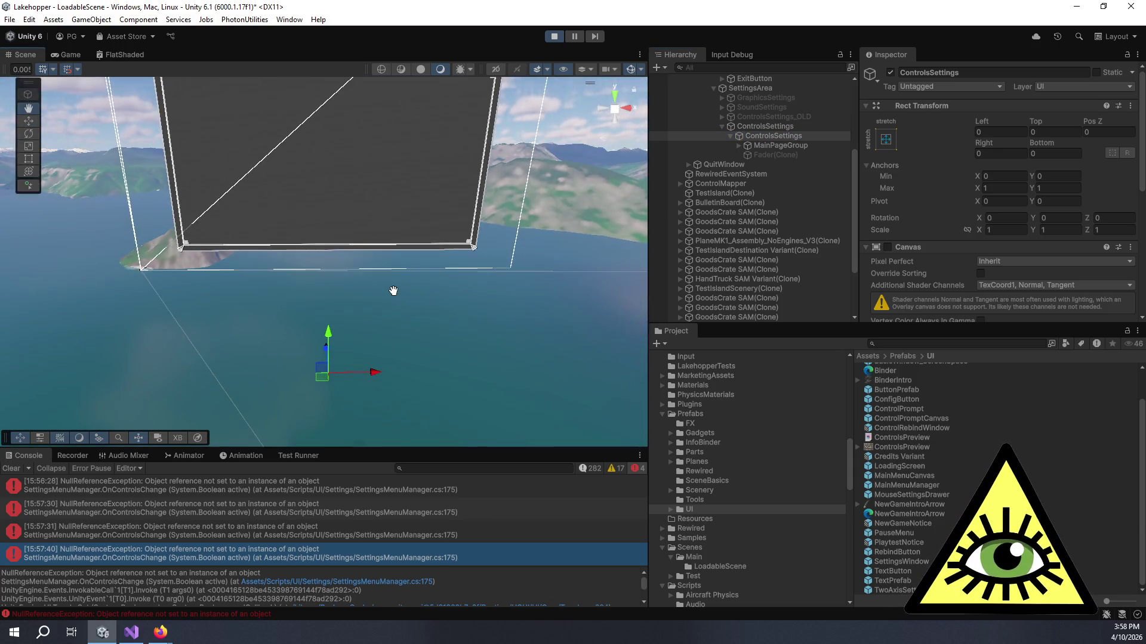
left_click(773, 130)
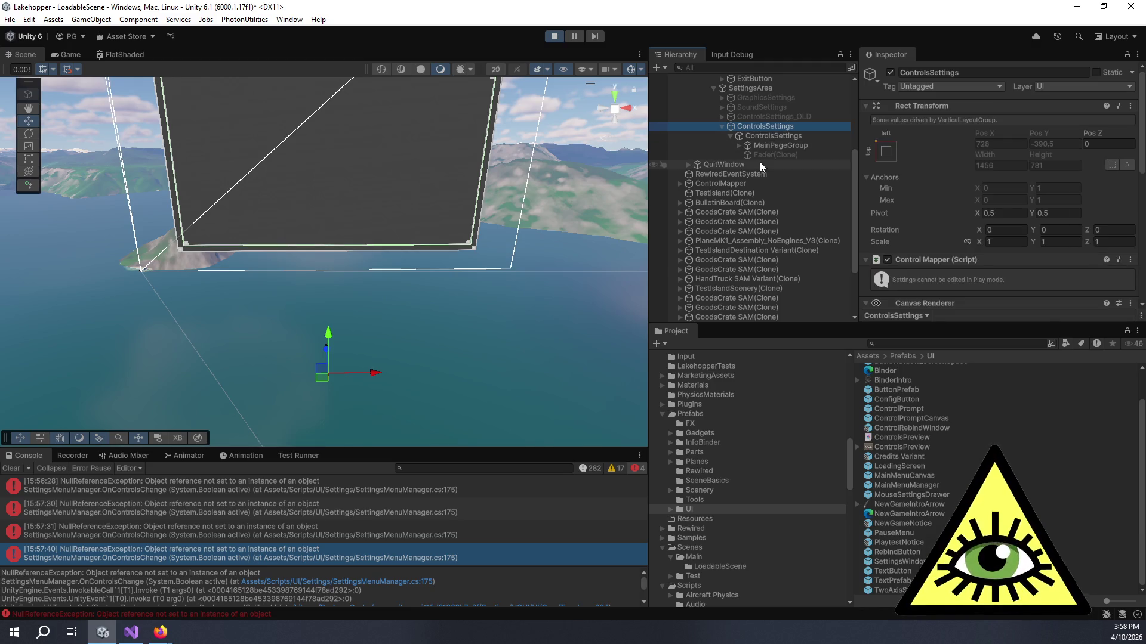
key("f")
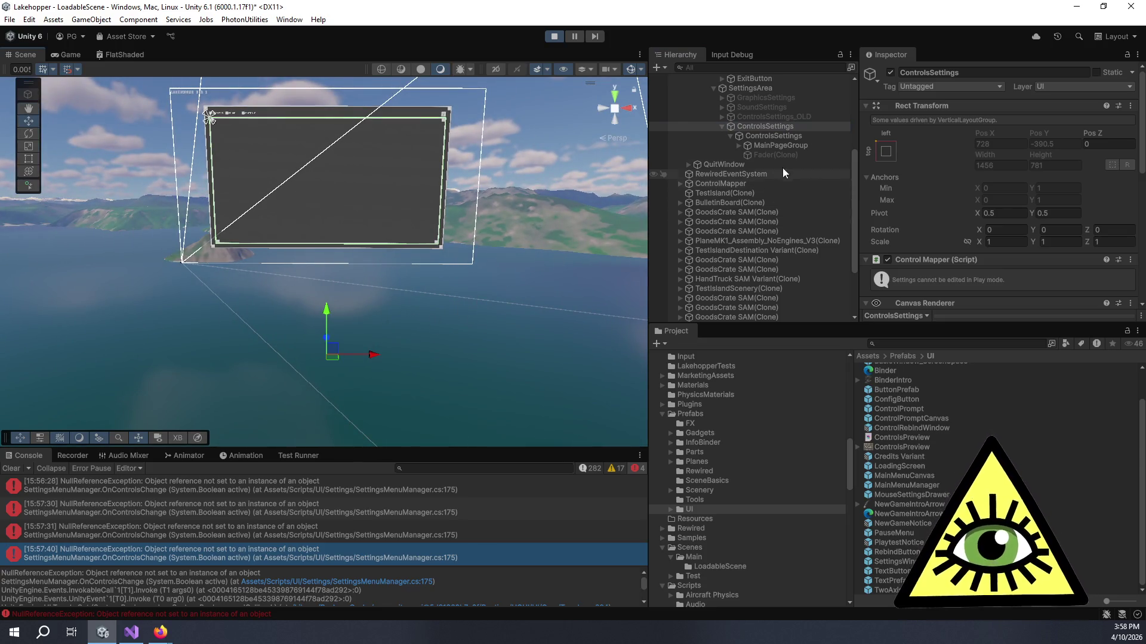
left_click(755, 145)
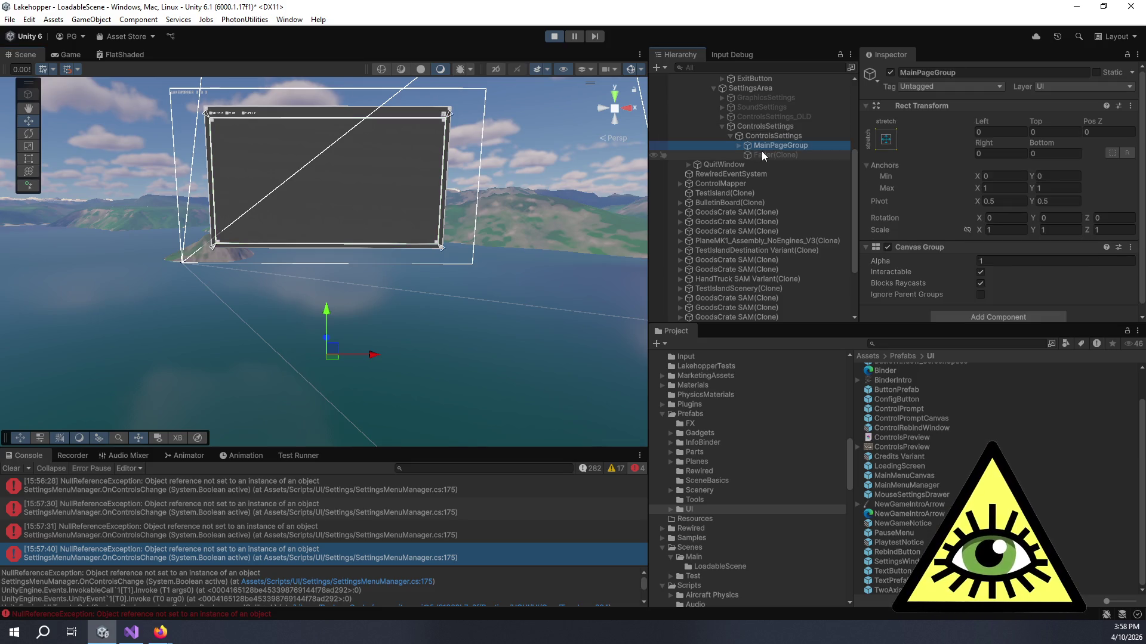
left_click(765, 138)
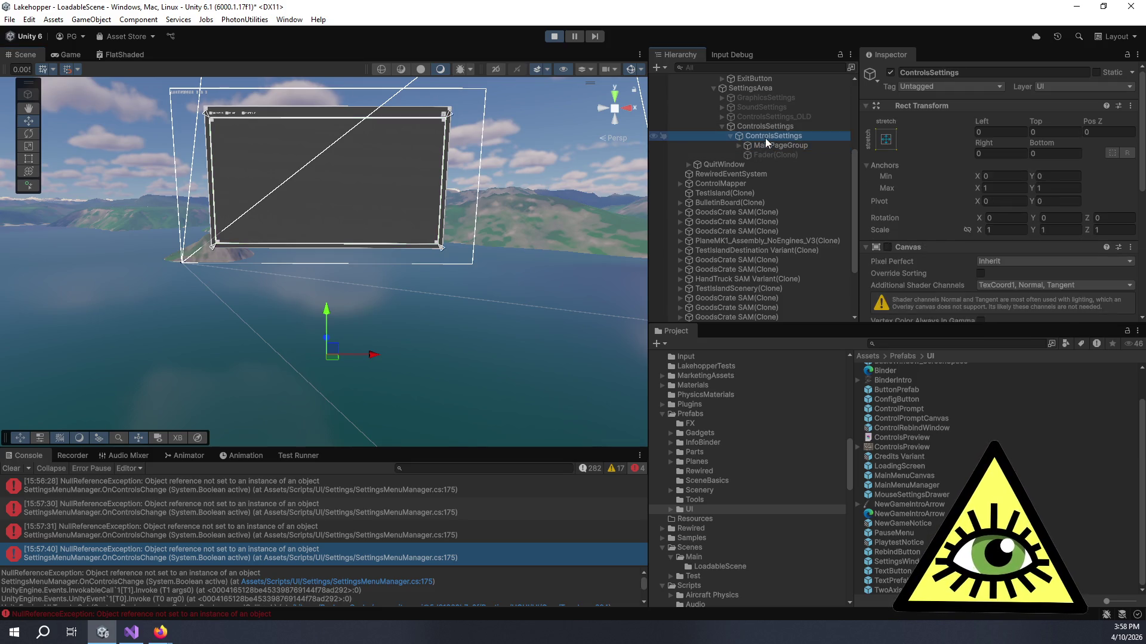
left_click(758, 126)
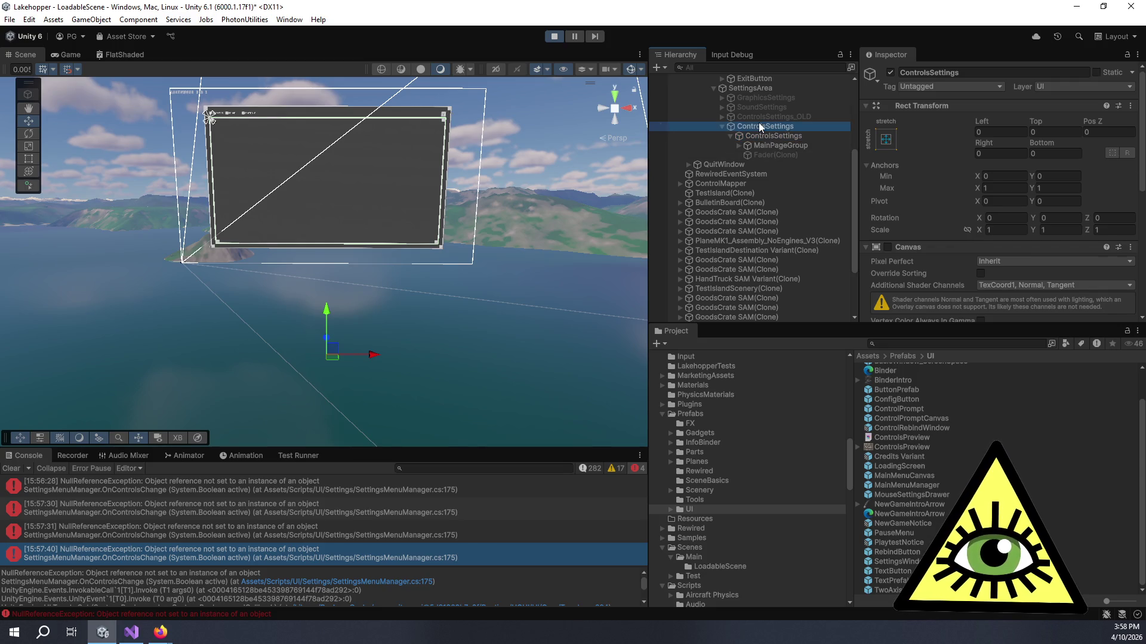
left_click_drag(325, 317, 326, 282)
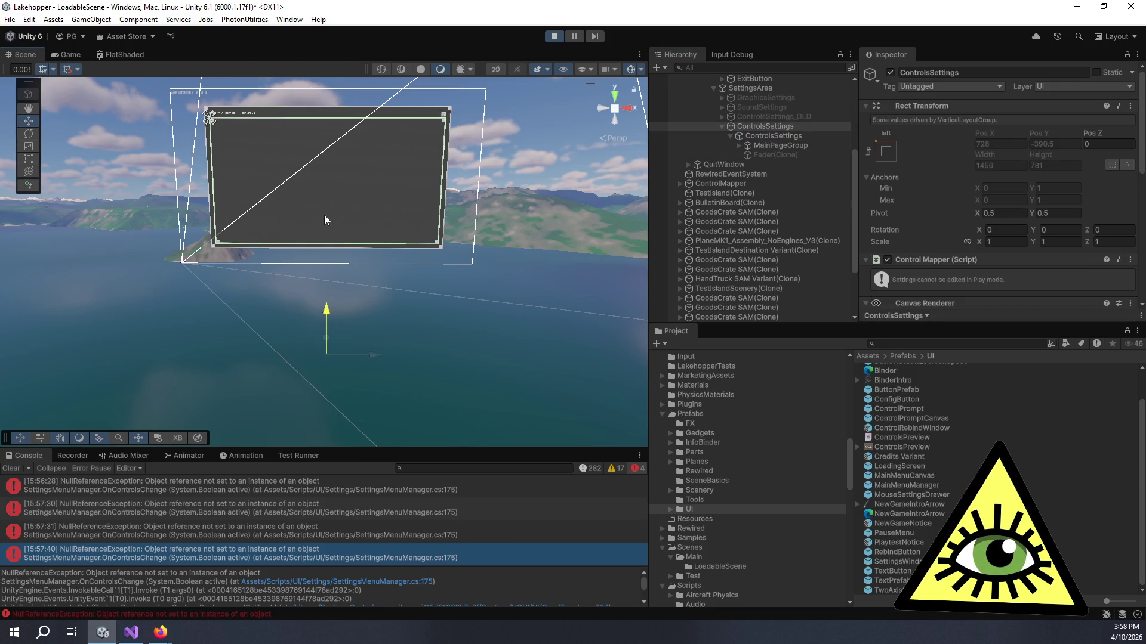
left_click(765, 89)
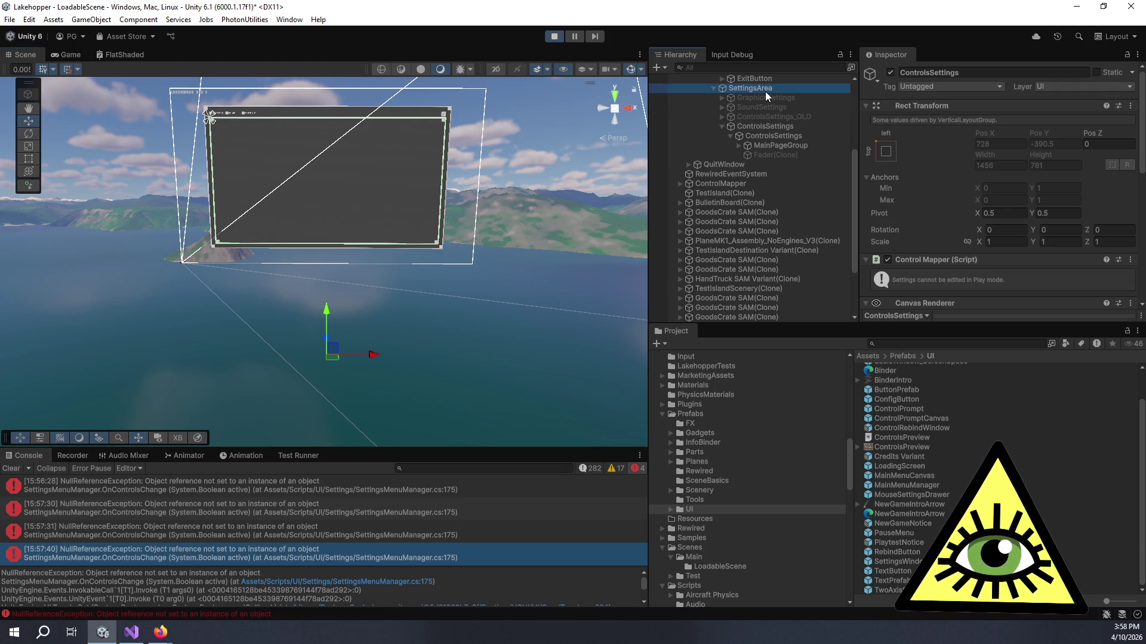
left_click(749, 128)
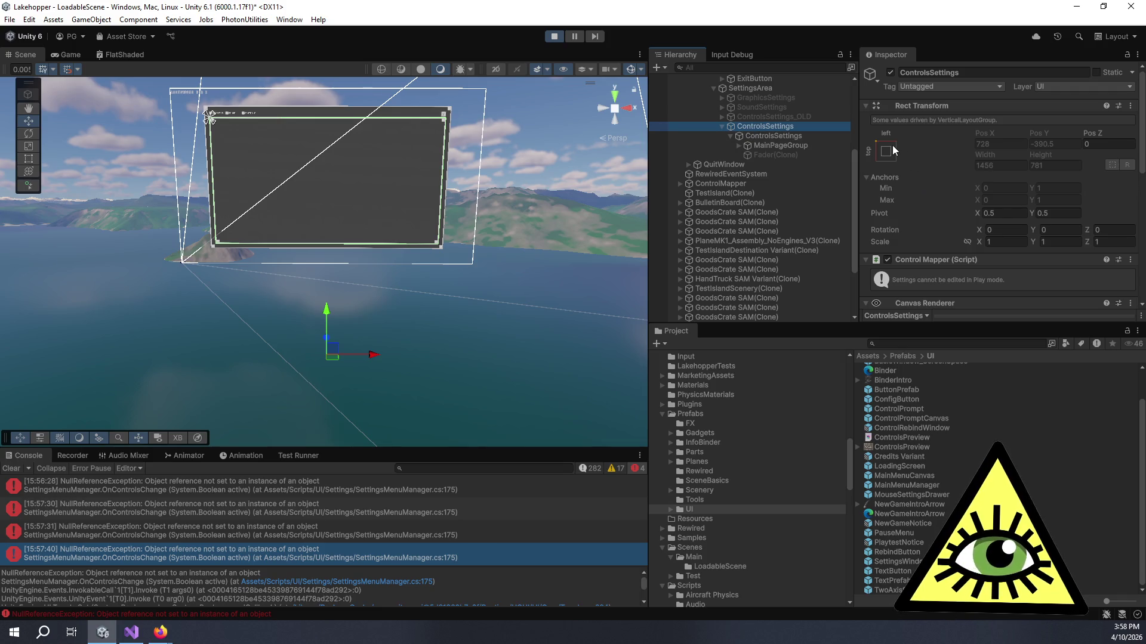
Pause the game and try dragging the ControlsSettings panels upward, undoing the inner panel move
left_click(776, 135)
right_click(764, 126)
left_click(751, 132)
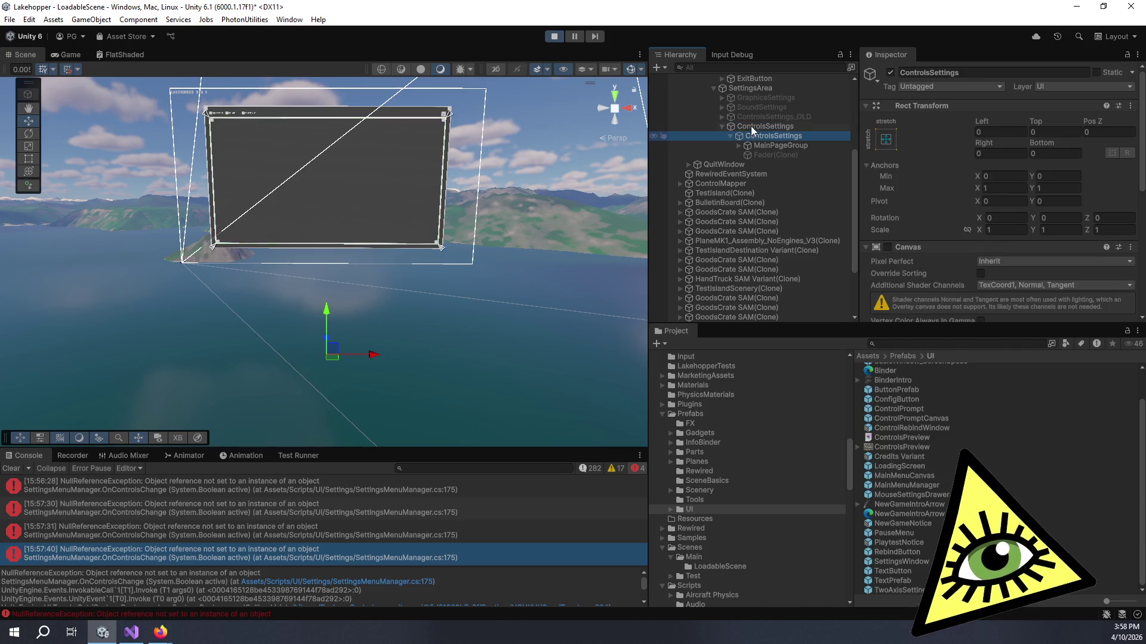
left_click(574, 41)
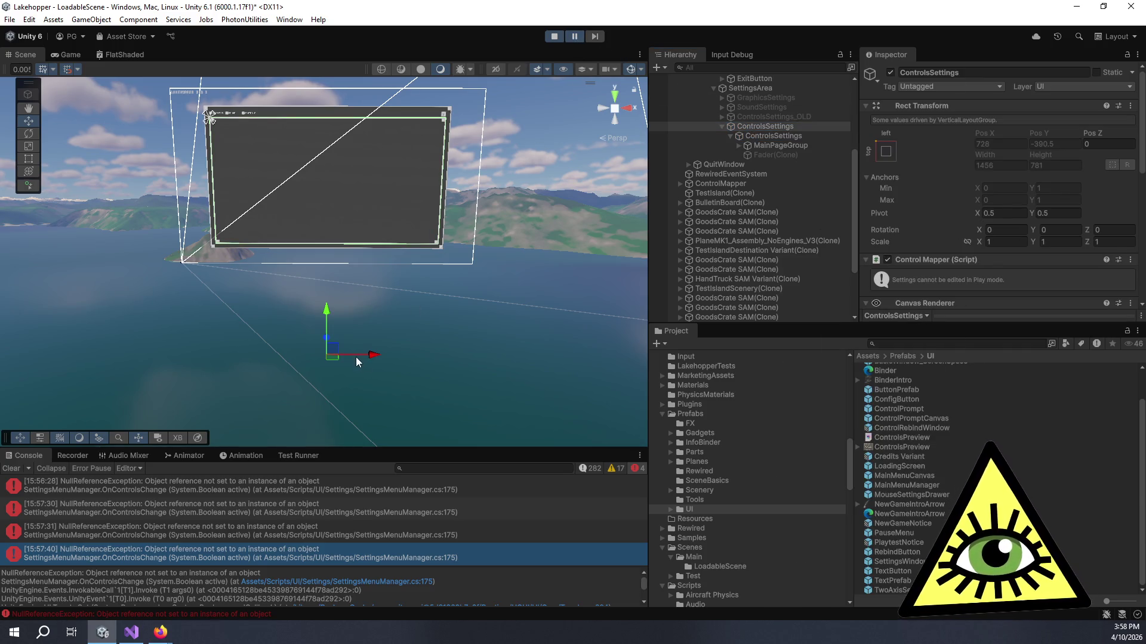
mouse_move(327, 320)
left_mouse_down()
mouse_move(337, 178)
mouse_move(329, 304)
left_mouse_up()
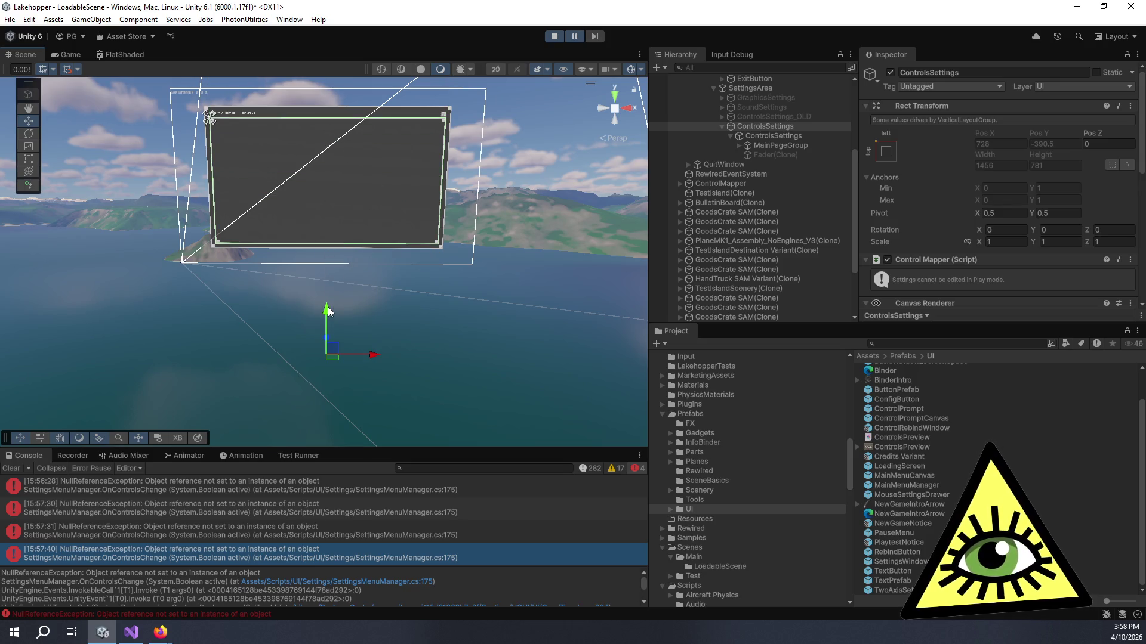
left_click(794, 136)
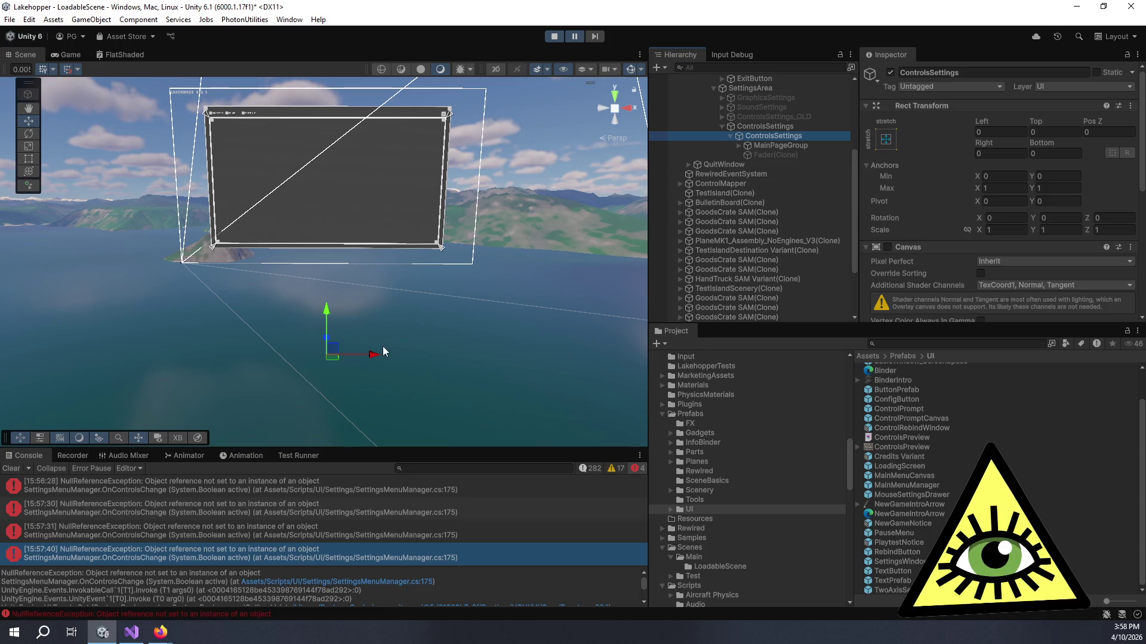
left_click_drag(328, 314, 333, 142)
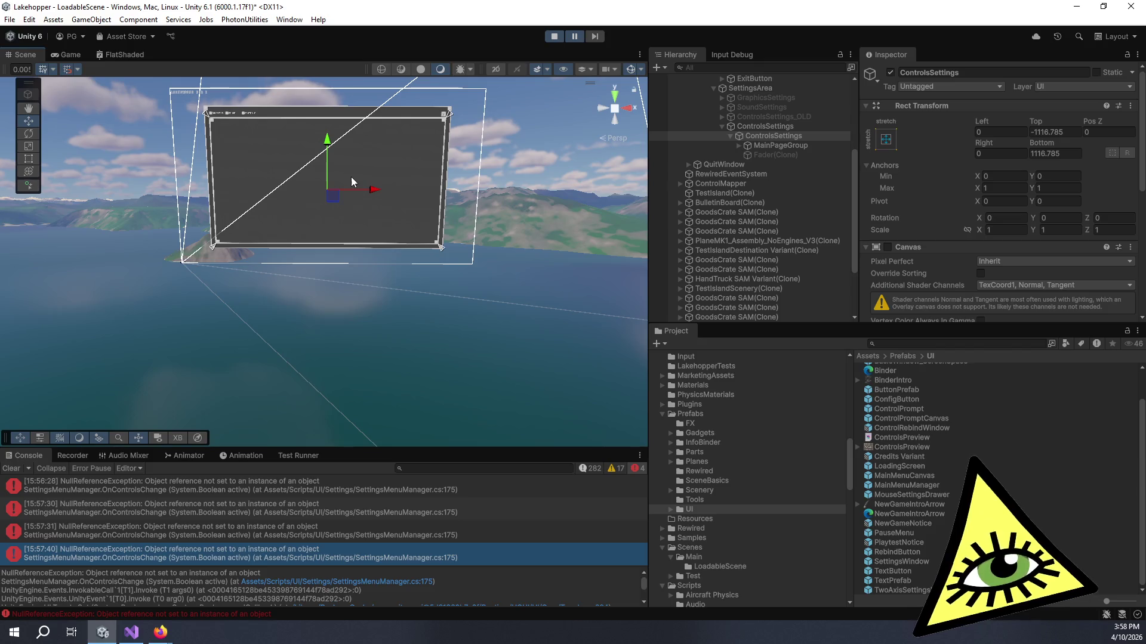
key("ctrl+z")
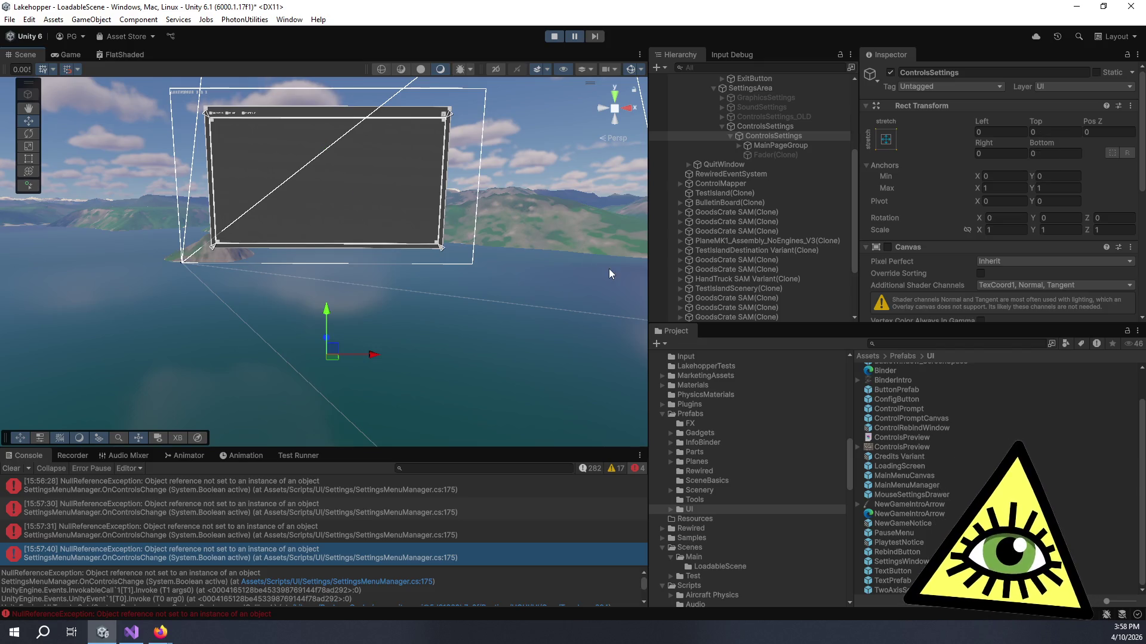
Dismiss MainPageGroup's context menu and show ControlsSettings' Rect Transform and Control Mapper in the Inspector
right_click(734, 145)
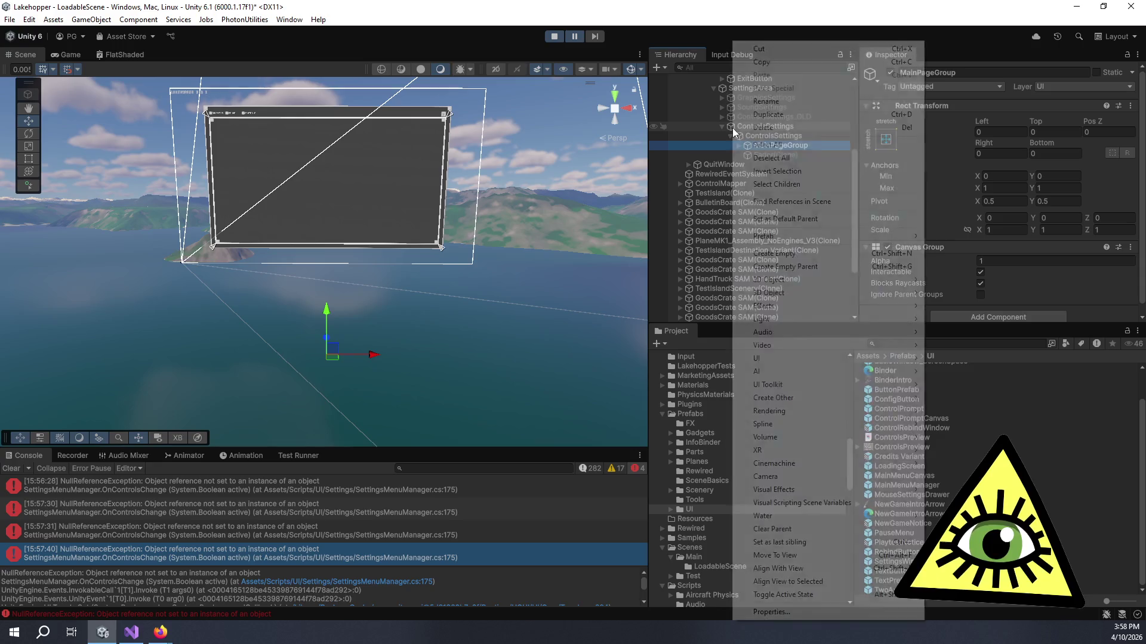
left_click(699, 130)
left_click(700, 130)
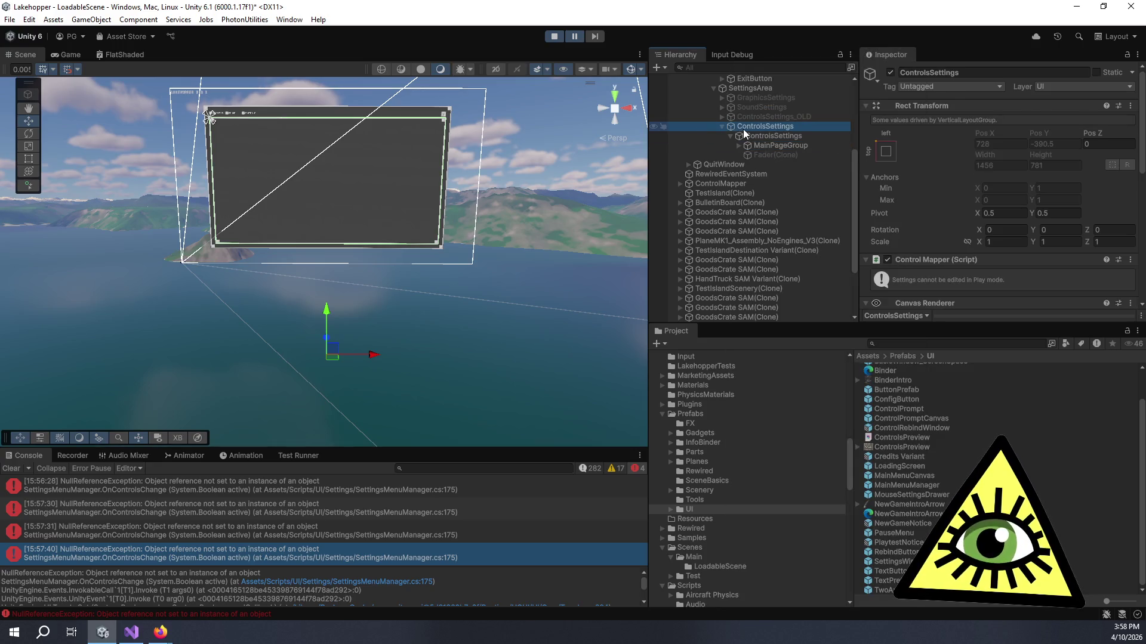
left_click(742, 128)
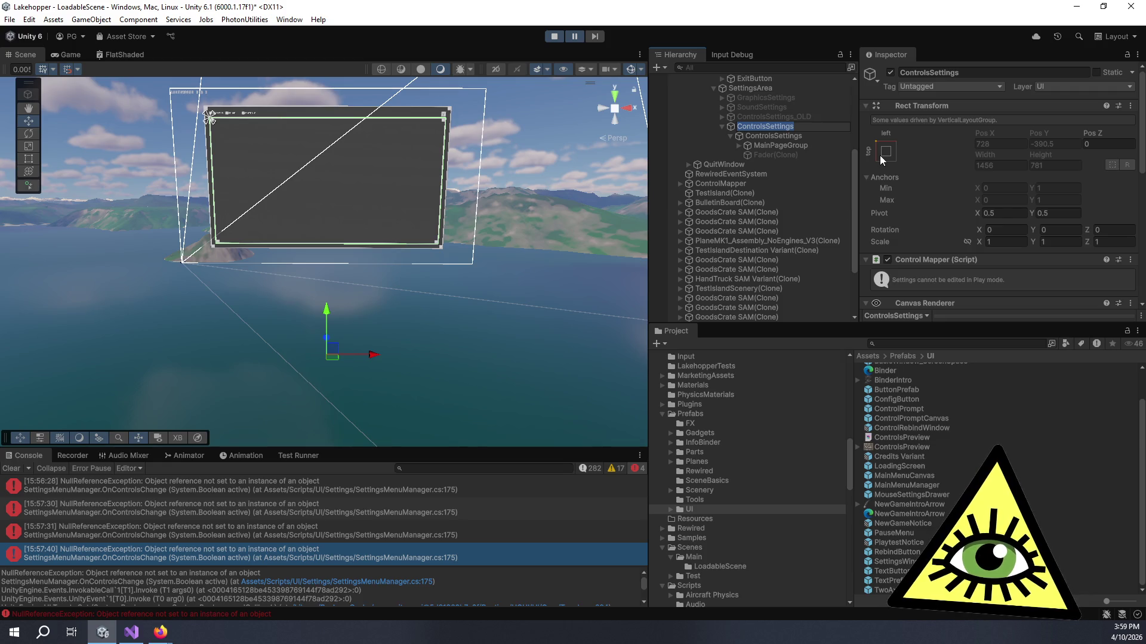
Level the scene view and inspect SettingsArea, both ControlsSettings objects and MainPageGroup, nudging MainPageGroup down
scroll(468, 210, "down", 5)
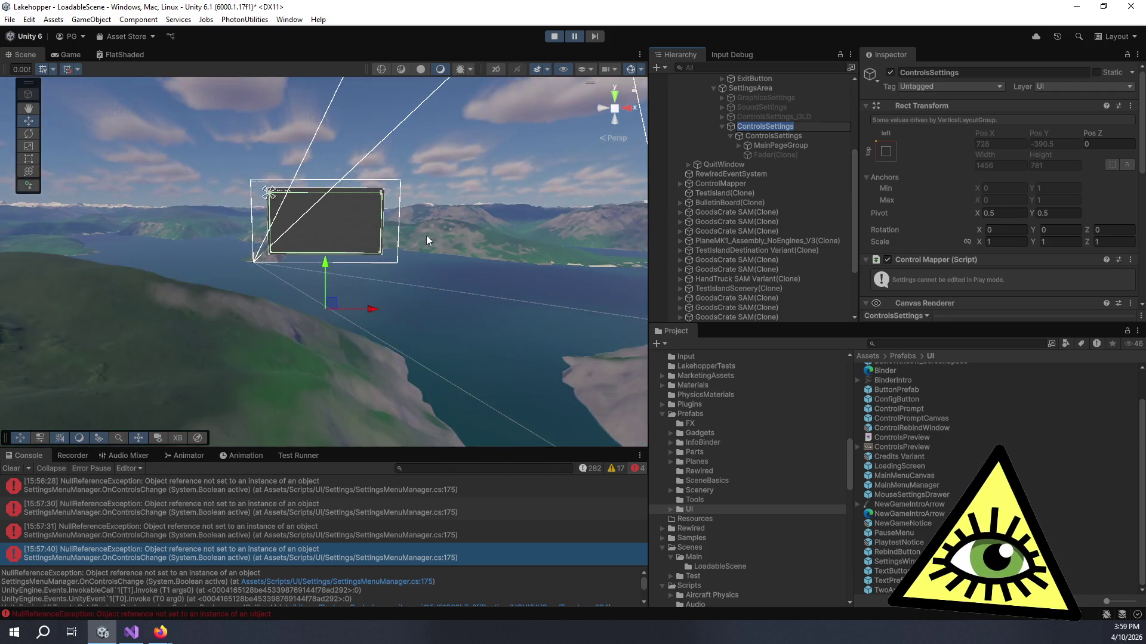
scroll(422, 267, "up", 5)
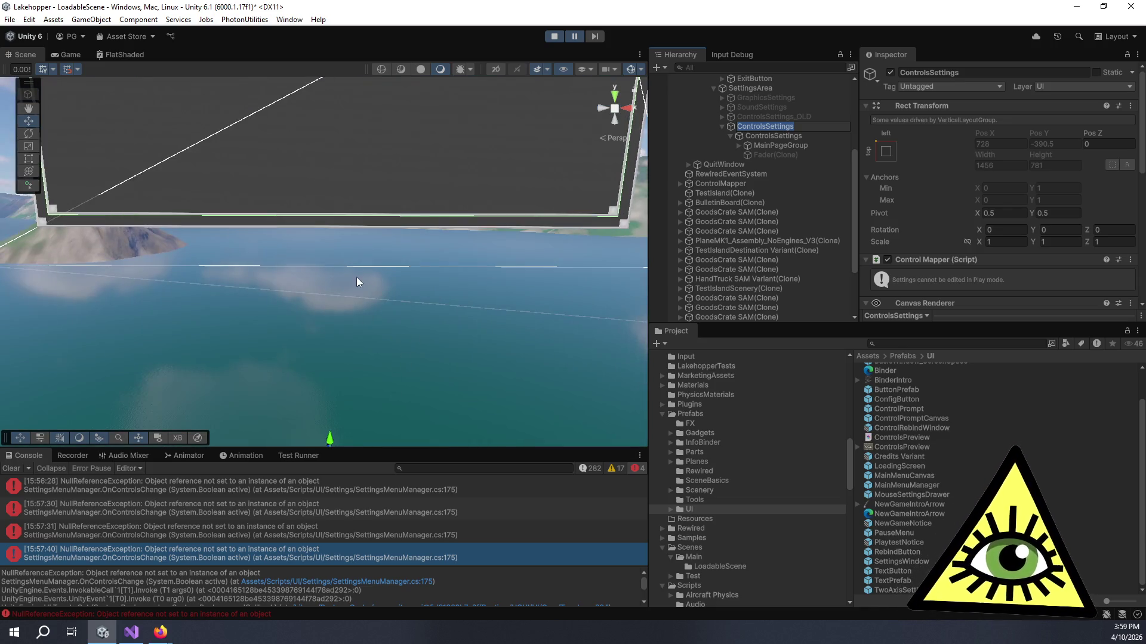
mouse_move(356, 277)
left_mouse_down()
mouse_move(381, 310)
mouse_move(386, 239)
mouse_move(391, 263)
mouse_move(378, 192)
mouse_move(398, 324)
mouse_move(378, 264)
mouse_move(386, 299)
left_mouse_up()
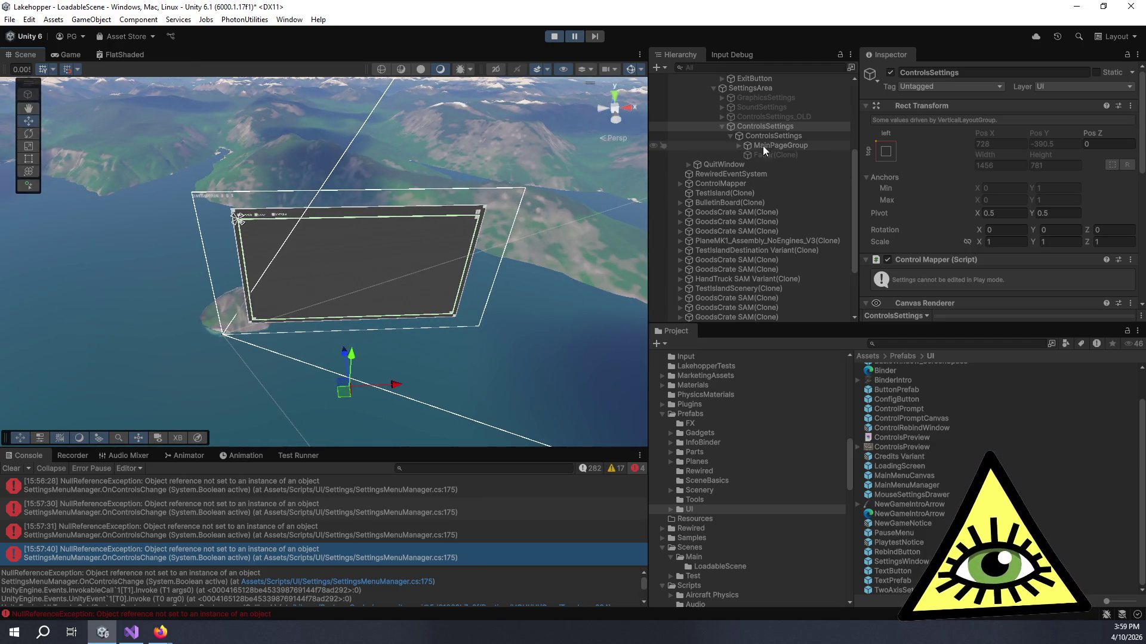
scroll(747, 120, "up", 2)
left_click(753, 126)
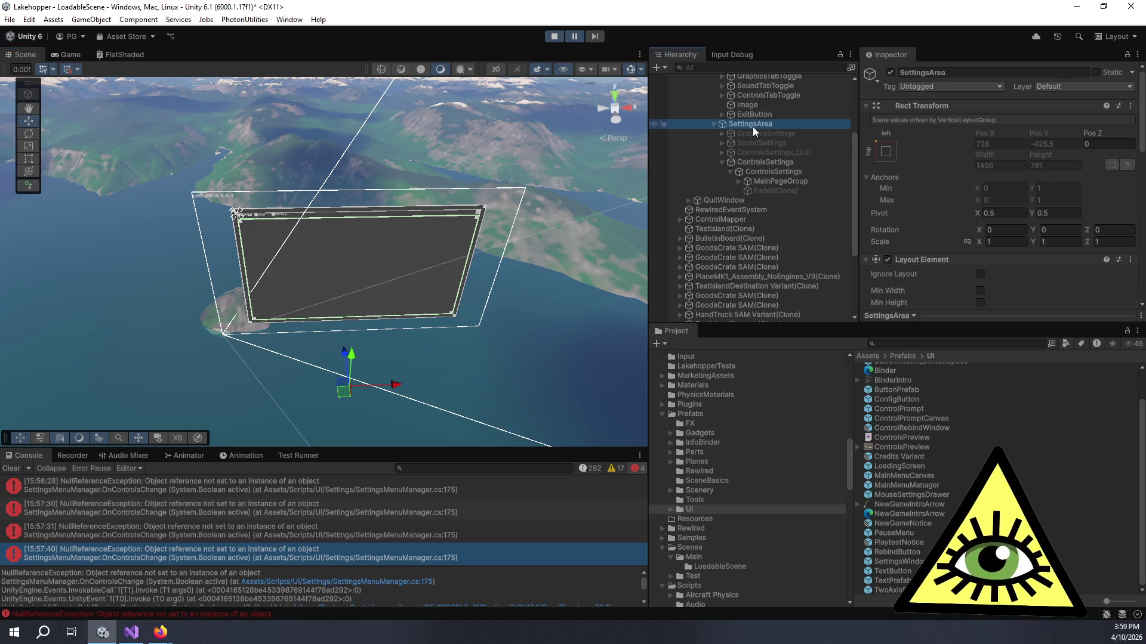
left_click(760, 162)
scroll(762, 166, "down", 2)
left_click(761, 136)
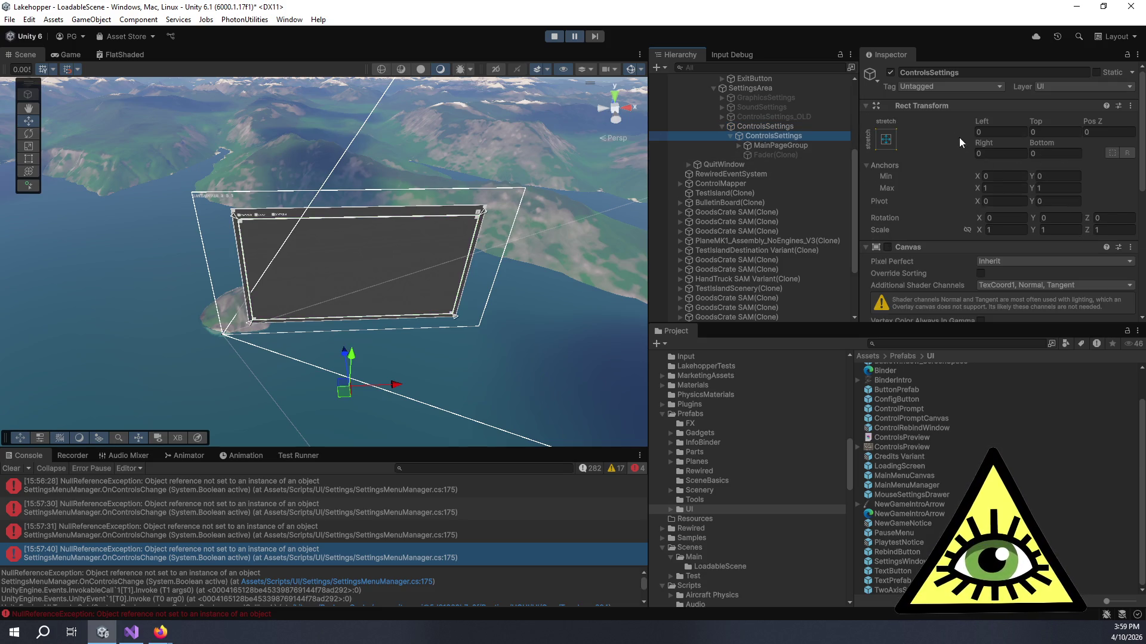
left_click(758, 146)
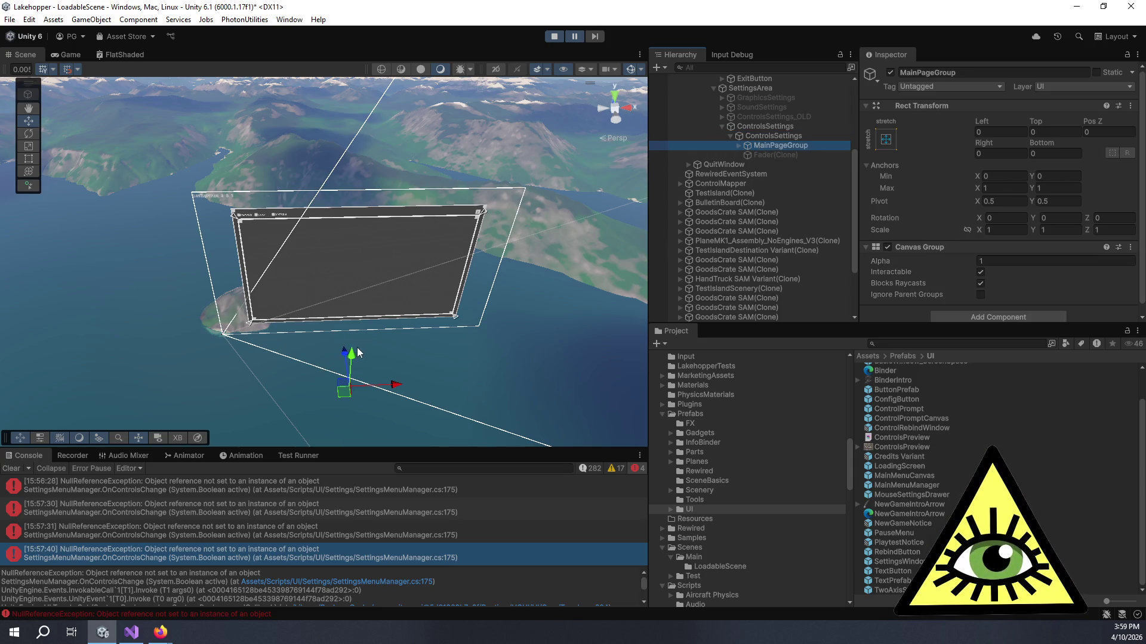
mouse_move(352, 352)
left_mouse_down()
mouse_move(367, 273)
mouse_move(383, 357)
mouse_move(387, 231)
left_mouse_up()
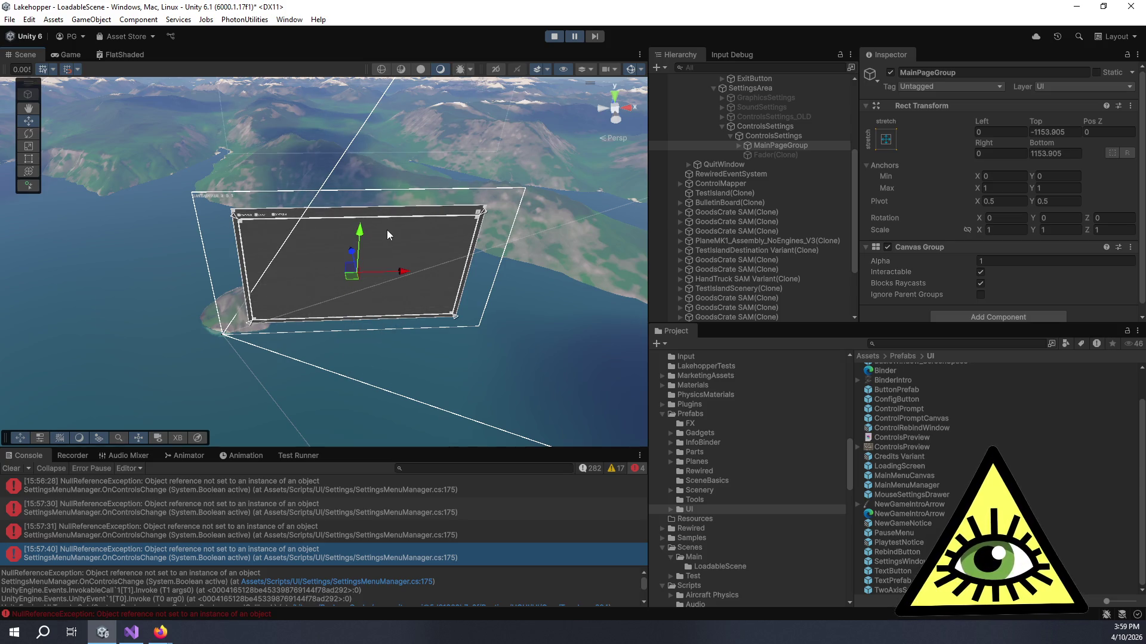
Enable the Canvas component on the inner ControlsSettings object
left_click(540, 184)
scroll(904, 244, "down", 5)
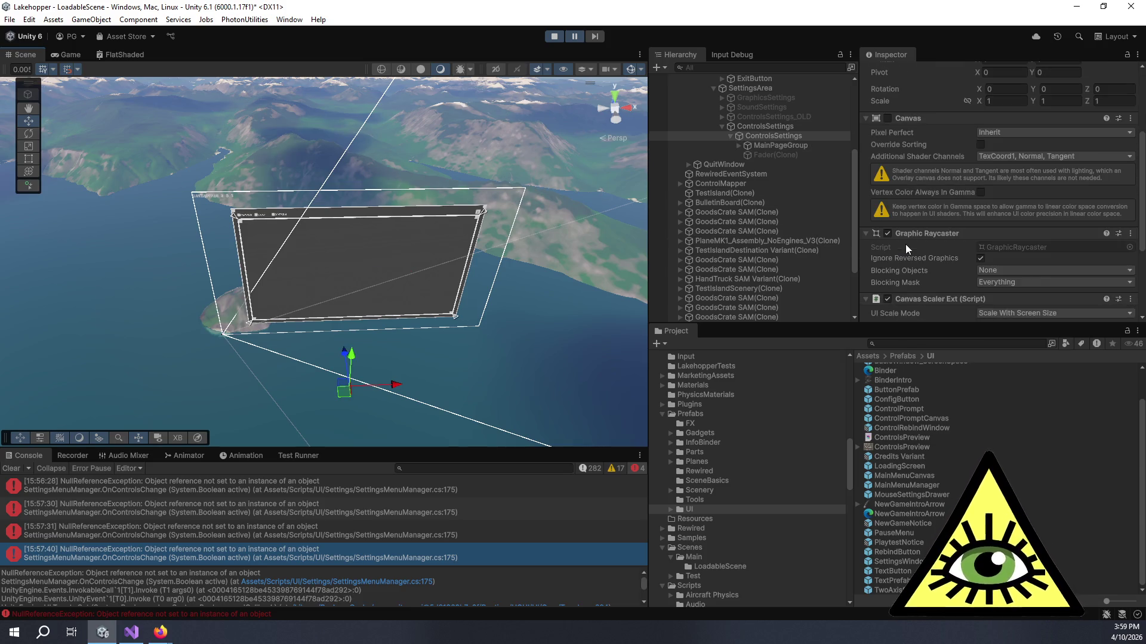
left_click(888, 118)
scroll(910, 159, "up", 5)
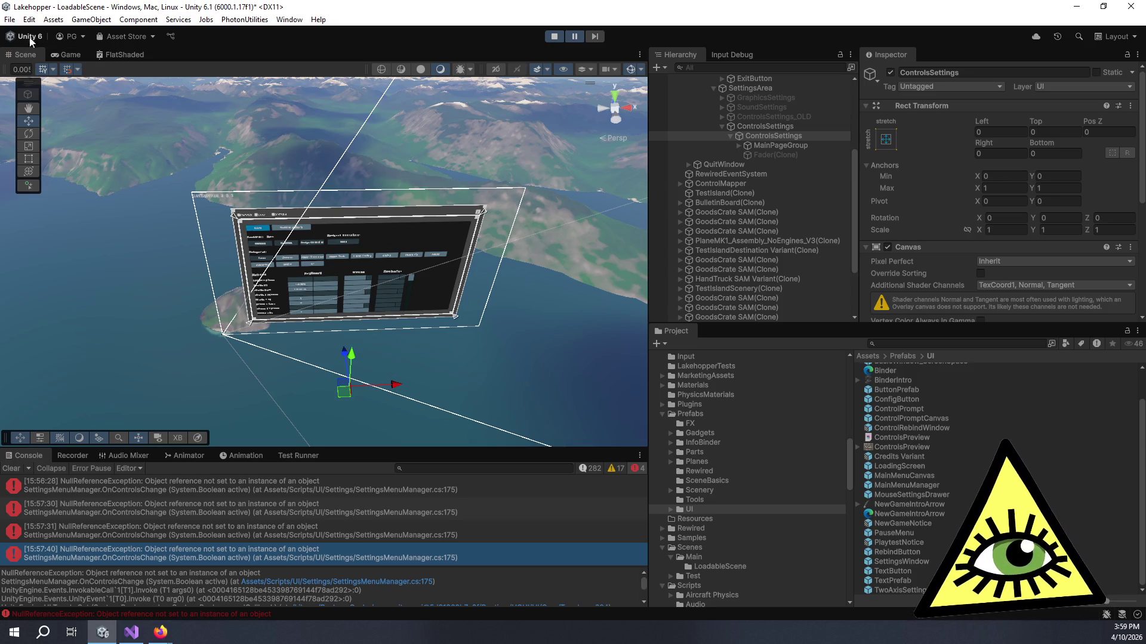
Return to the running Game view, resume play, toggle Fader(Clone) on and off, and expand MainContent
left_click(66, 54)
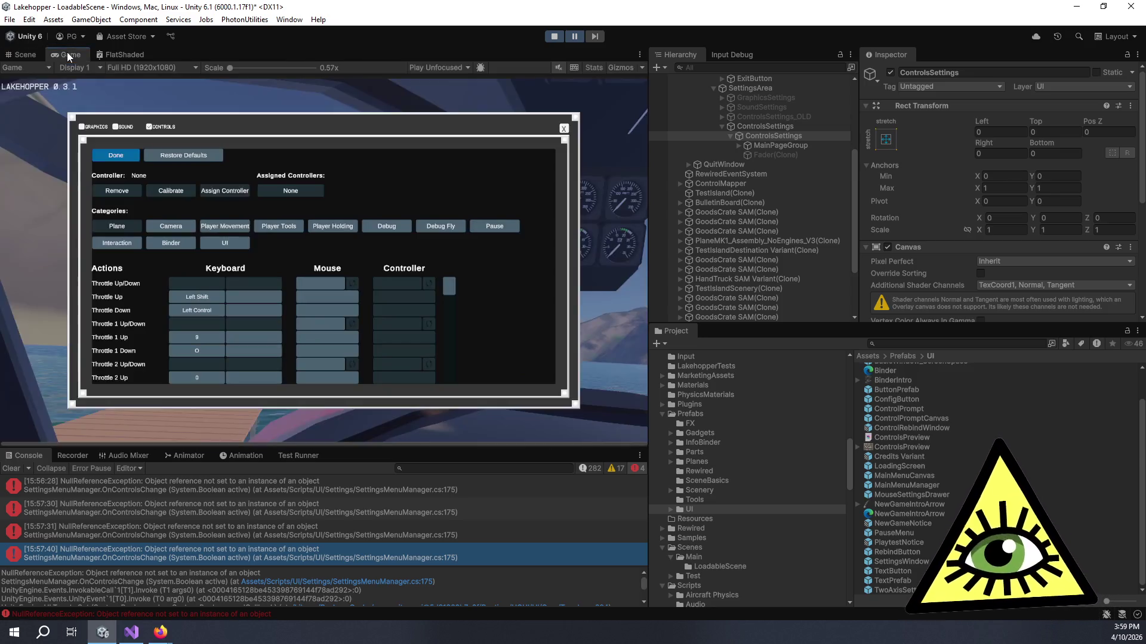
left_click(582, 38)
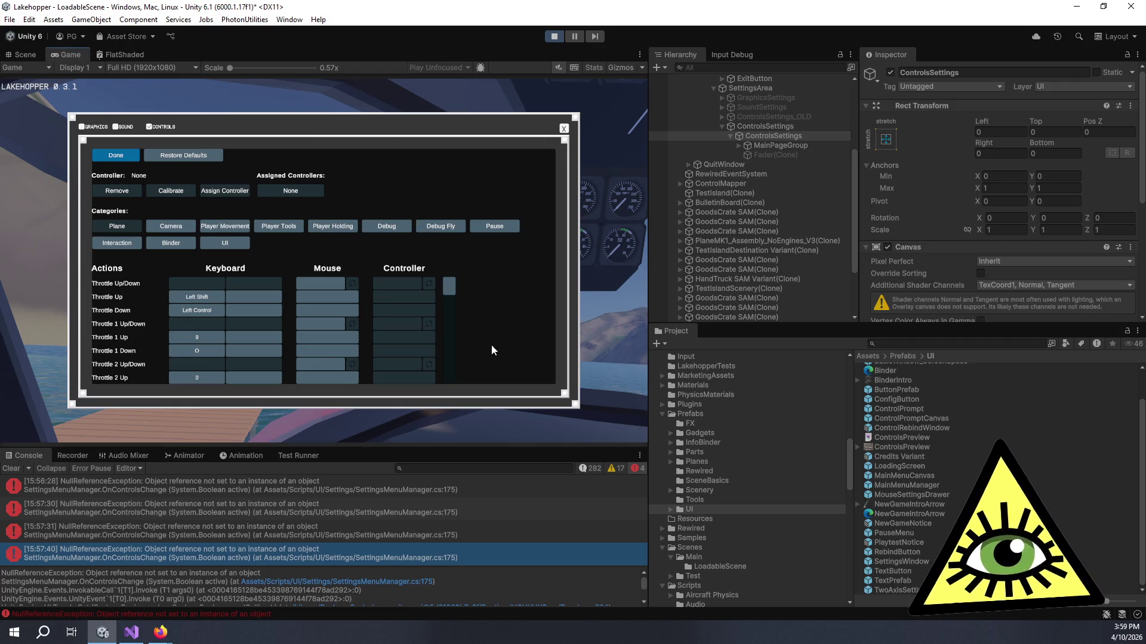
left_click(806, 155)
left_click(891, 72)
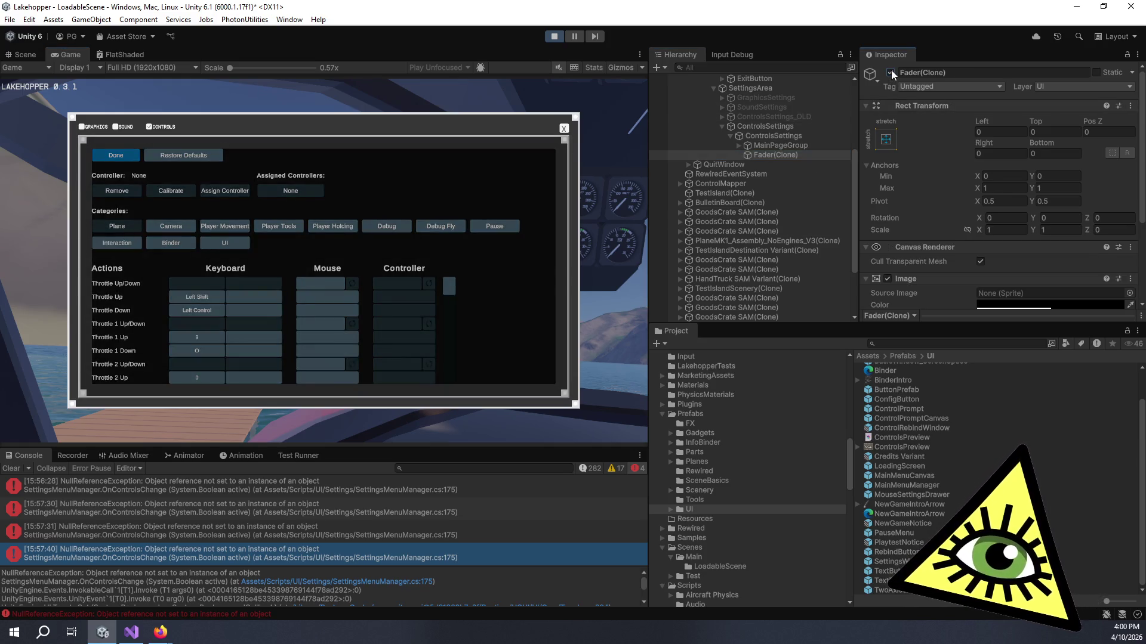
left_click(891, 72)
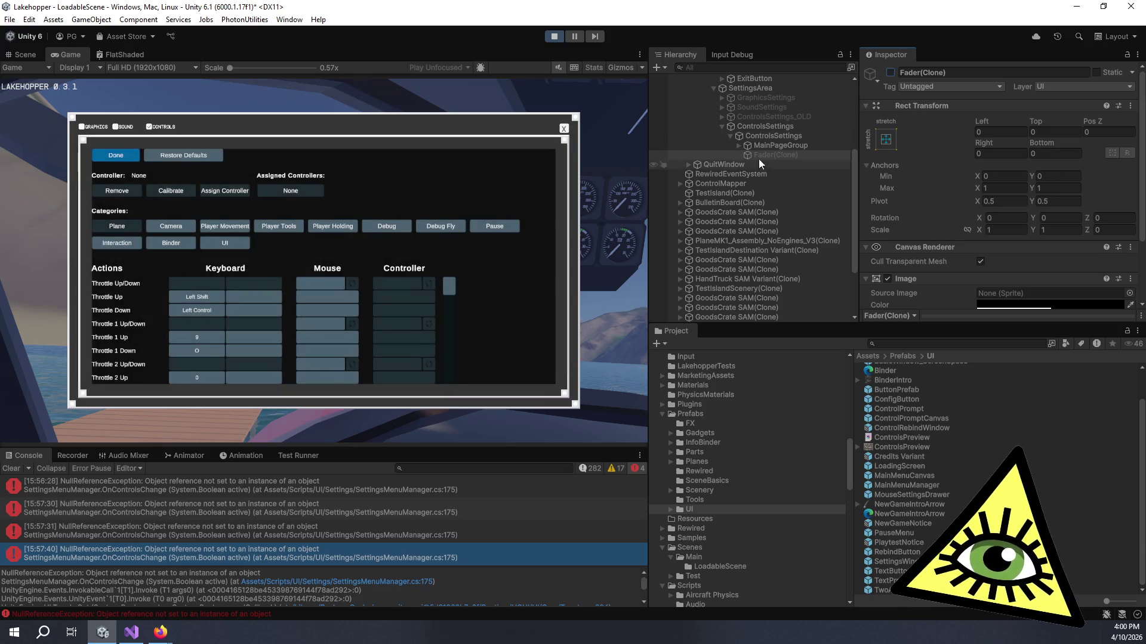
left_click(739, 145)
left_click(762, 164)
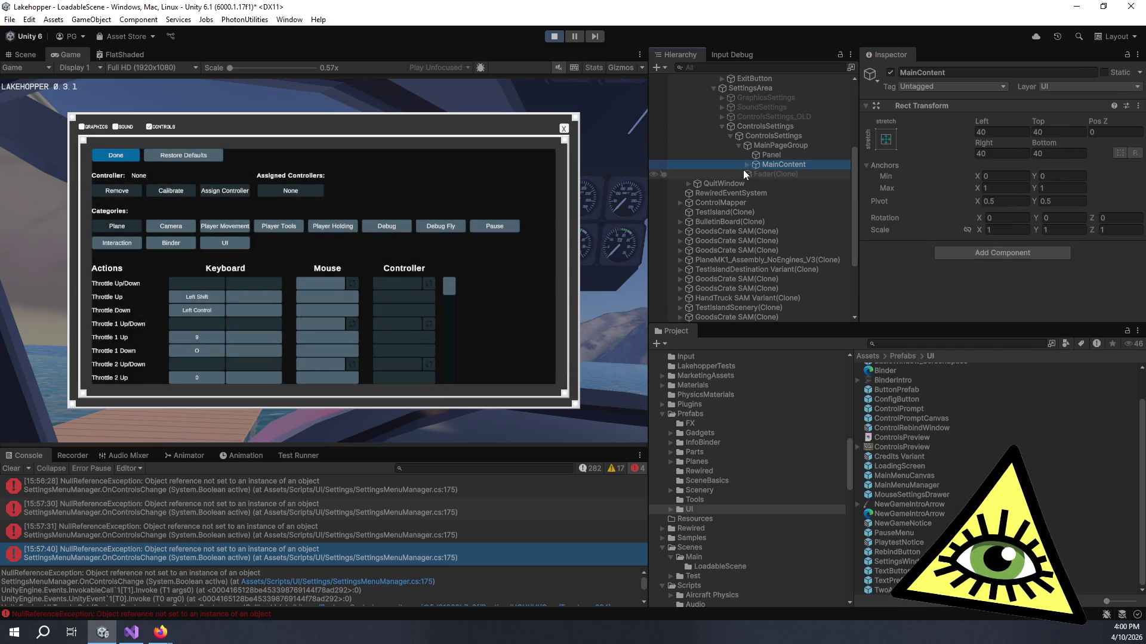
key("Right")
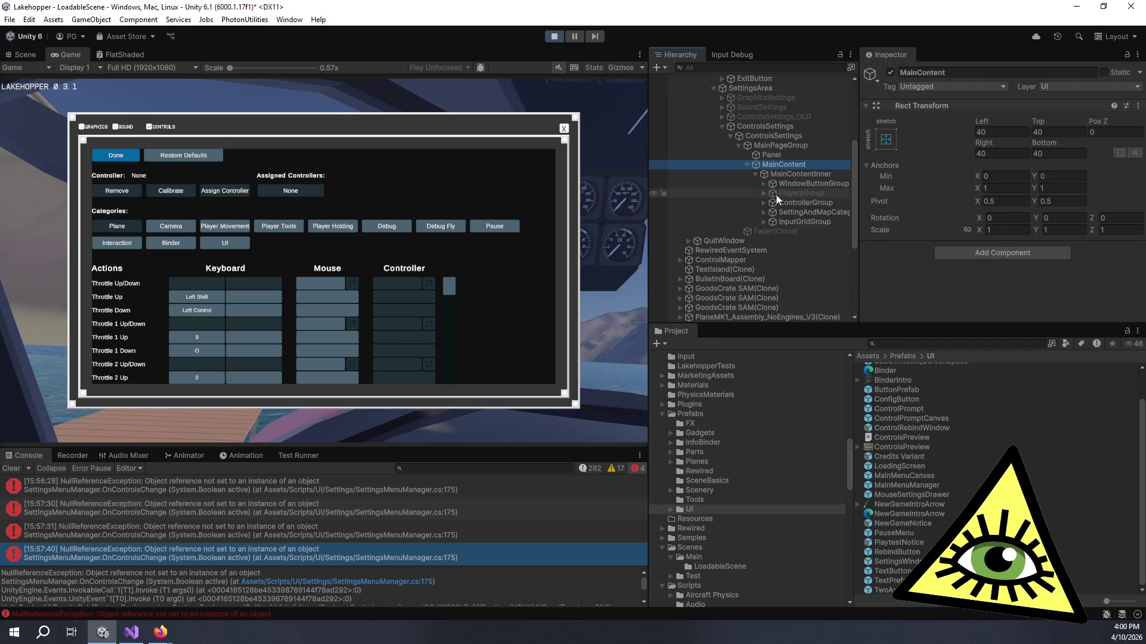
Scroll the Actions list and restore default bindings, assigning the Sony DualShock 4
left_click(428, 182)
scroll(253, 322, "down", 10)
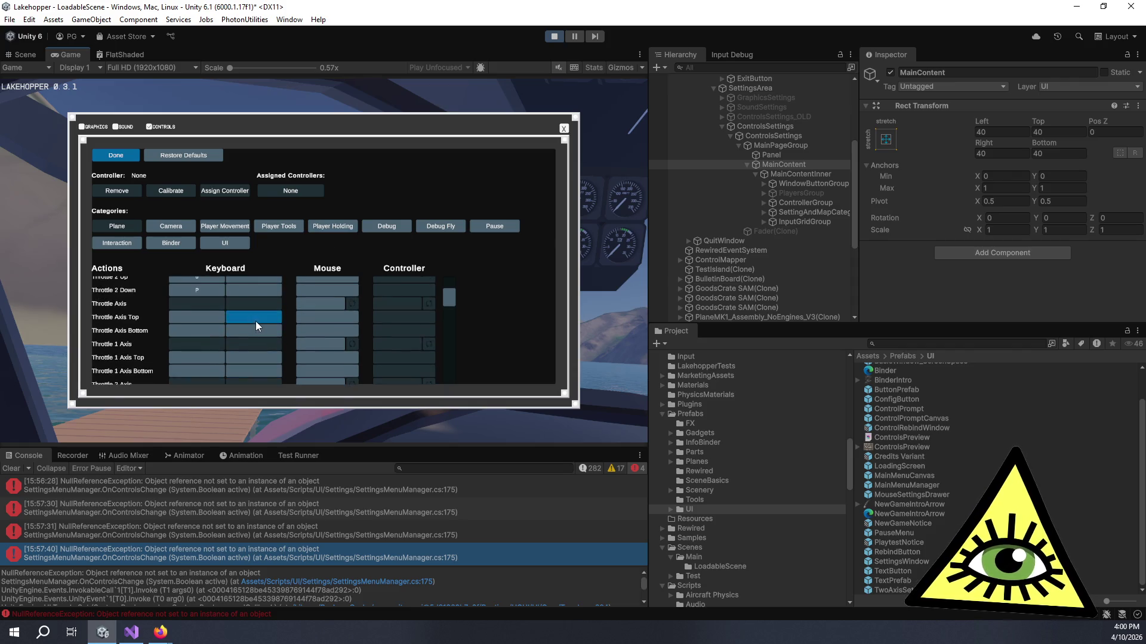
scroll(392, 338, "down", 5)
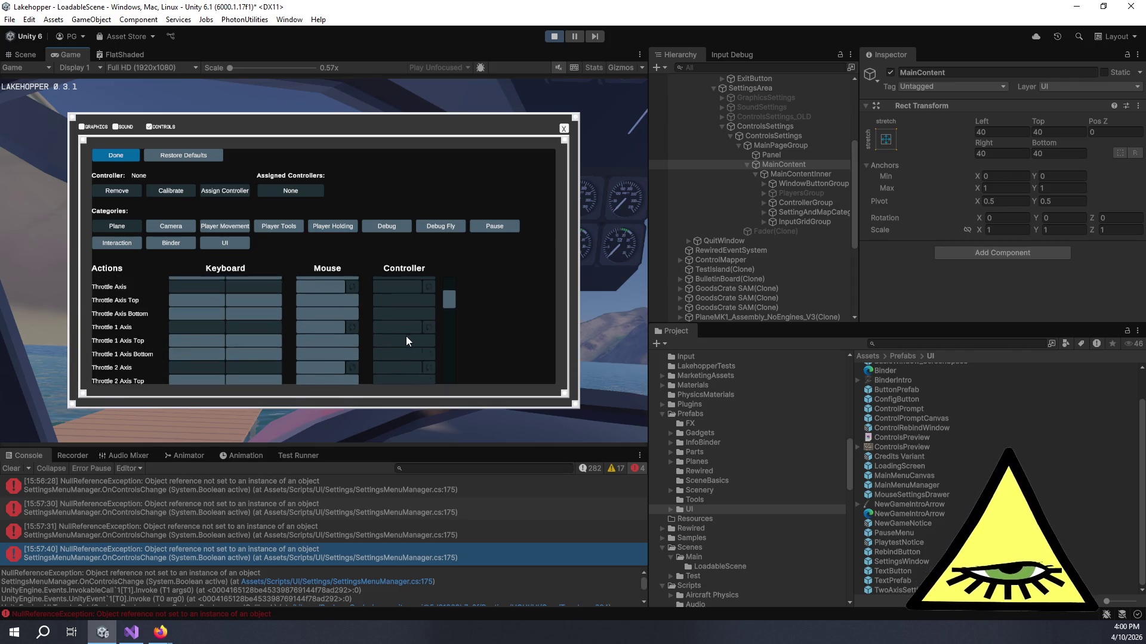
scroll(339, 377, "down", 10)
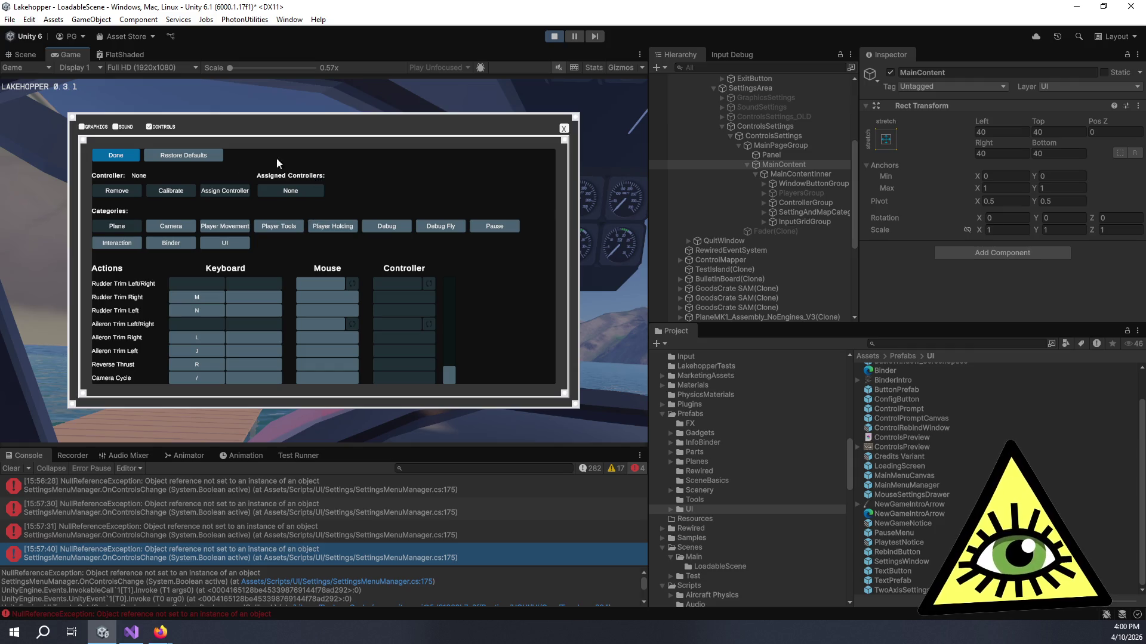
left_click(145, 159)
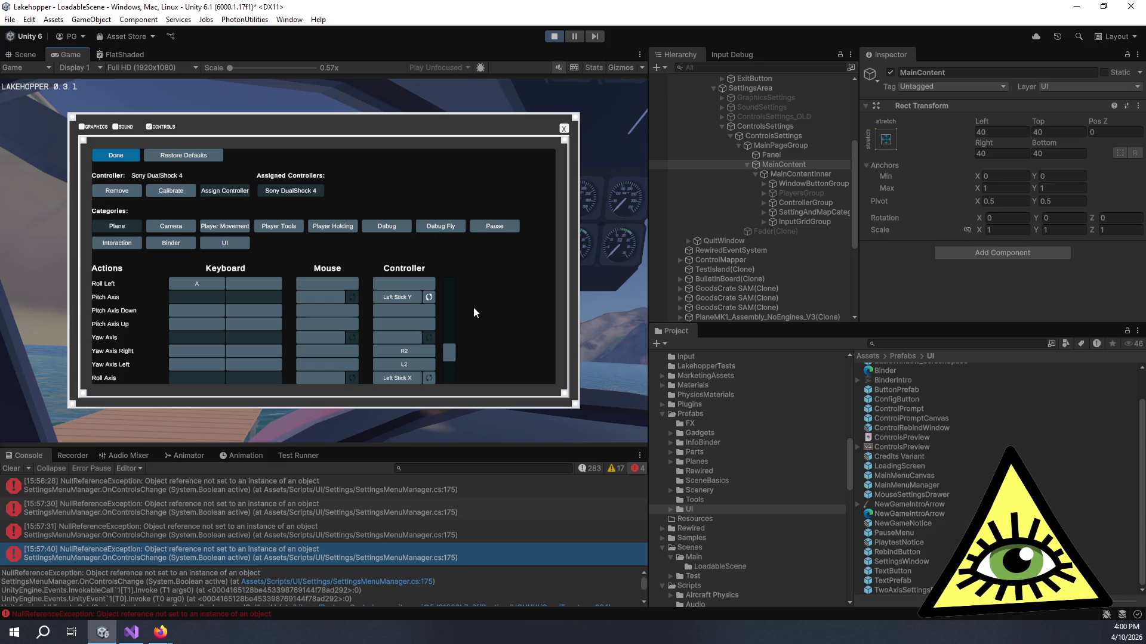
Replace Pitch Axis's Left Stick Y controller binding with Right Stick Y and click Done
scroll(388, 341, "up", 2)
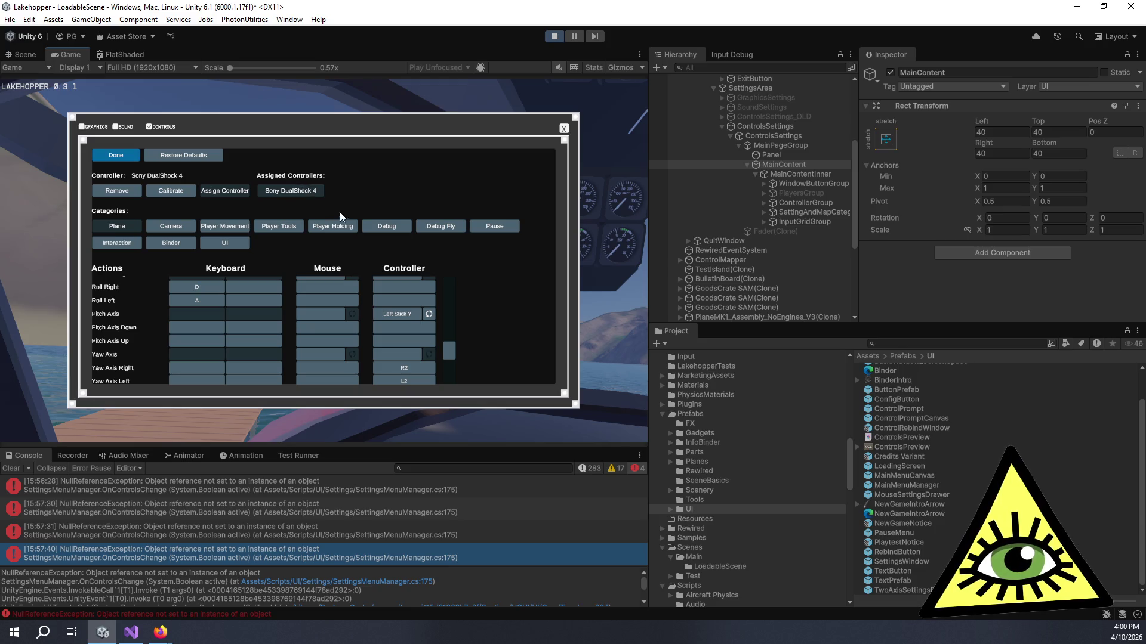
left_click(412, 315)
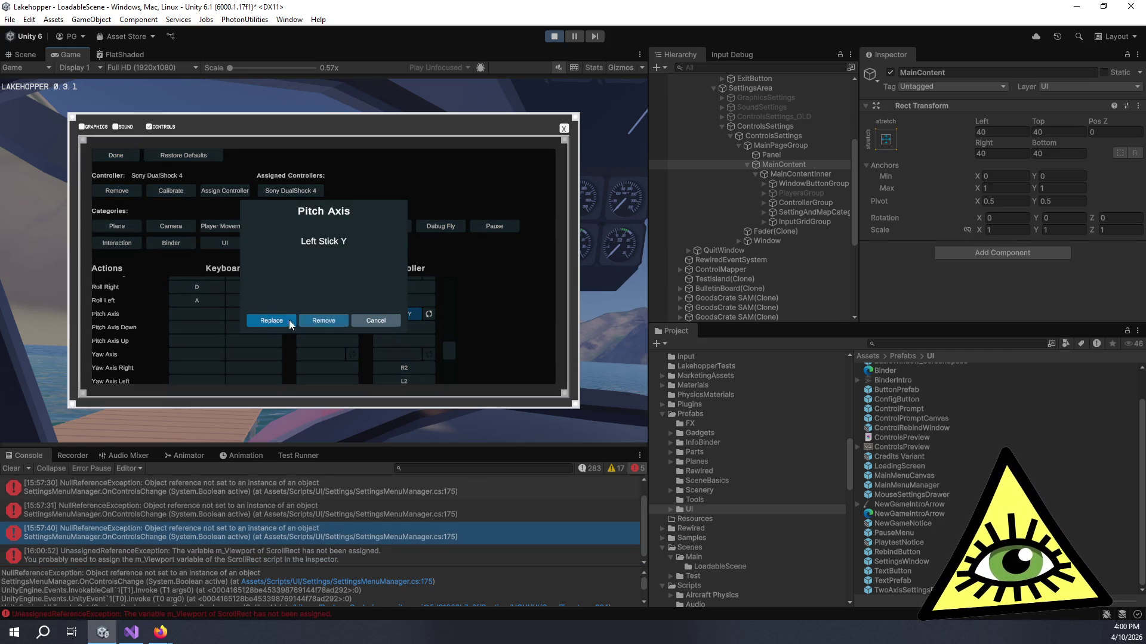
left_click(272, 321)
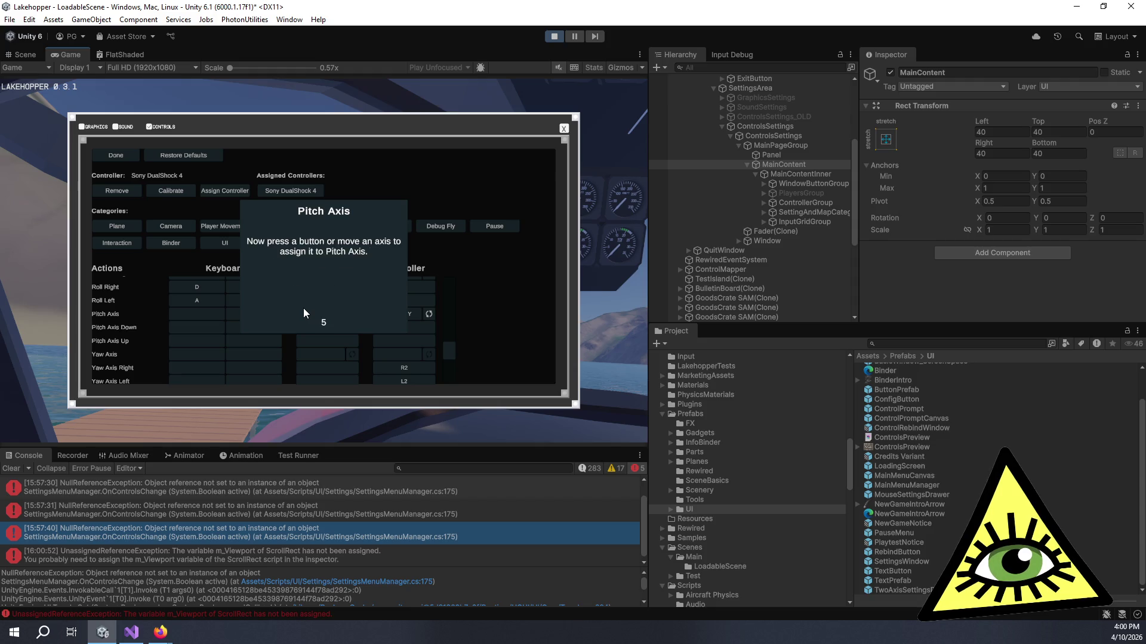
left_click(281, 319)
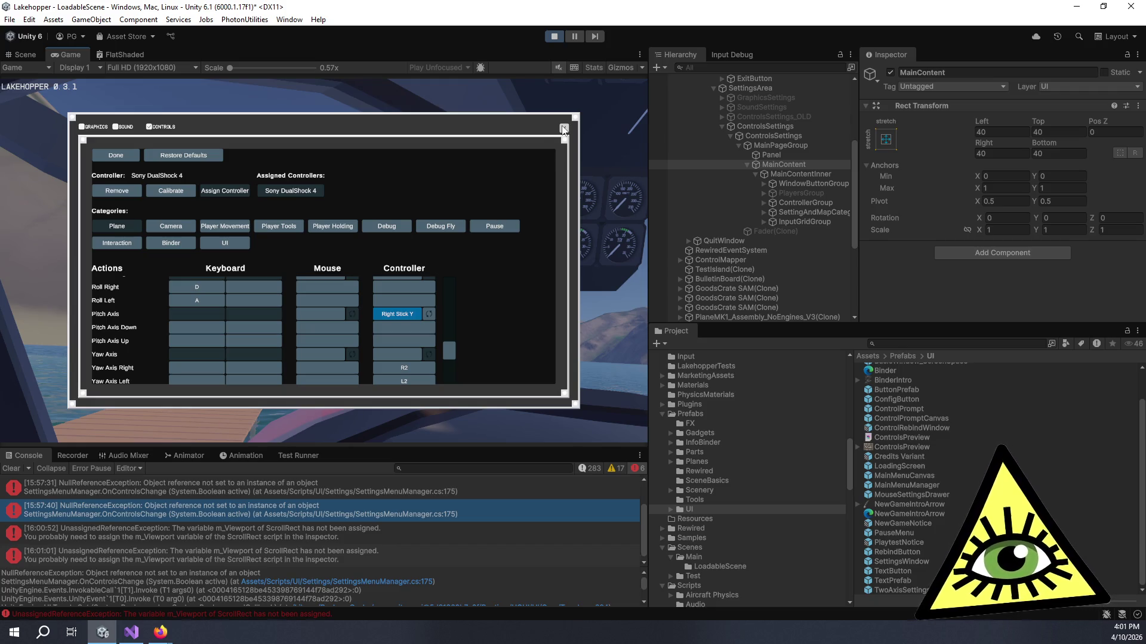
left_click(126, 160)
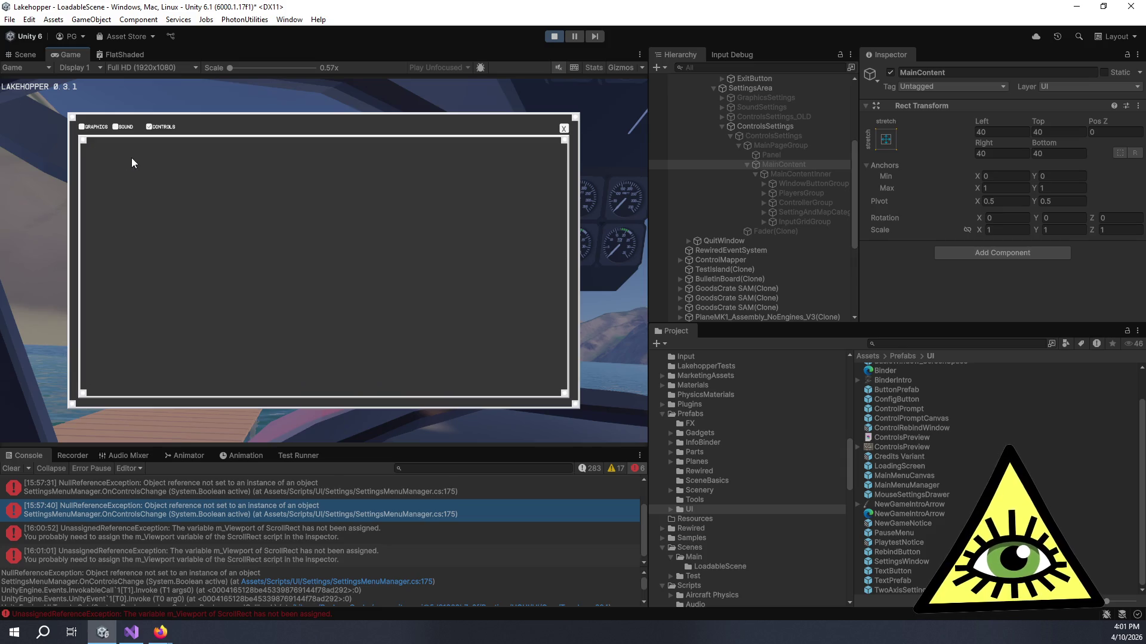
Close the settings window, RESUME from the PAUSED menu, and open the NotImplementedException's code line
left_click(563, 129)
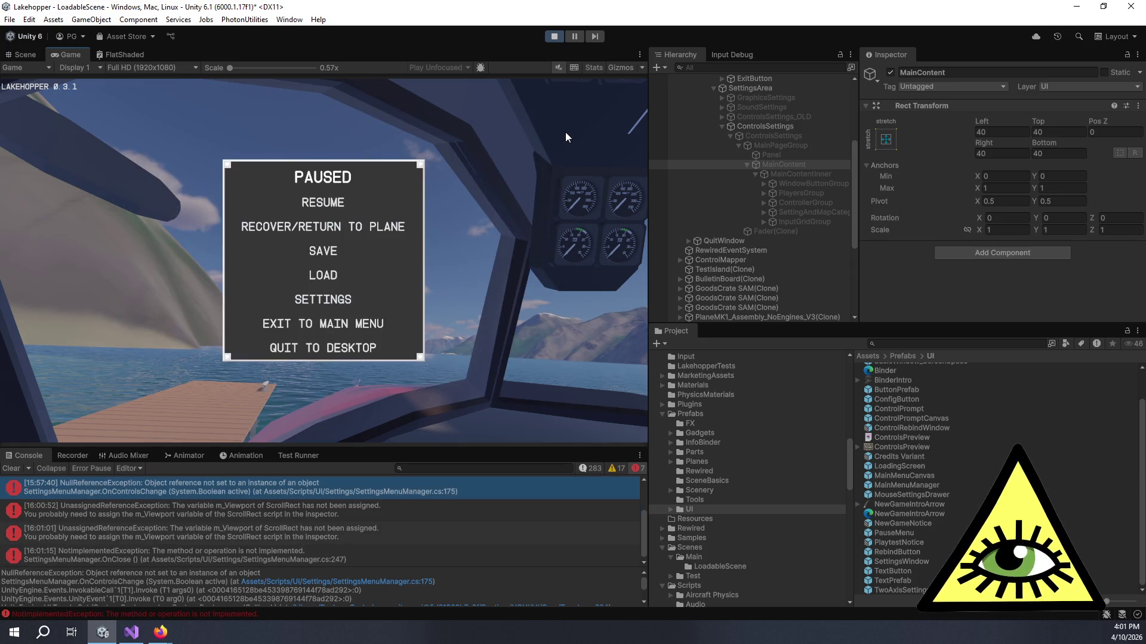
left_click(325, 202)
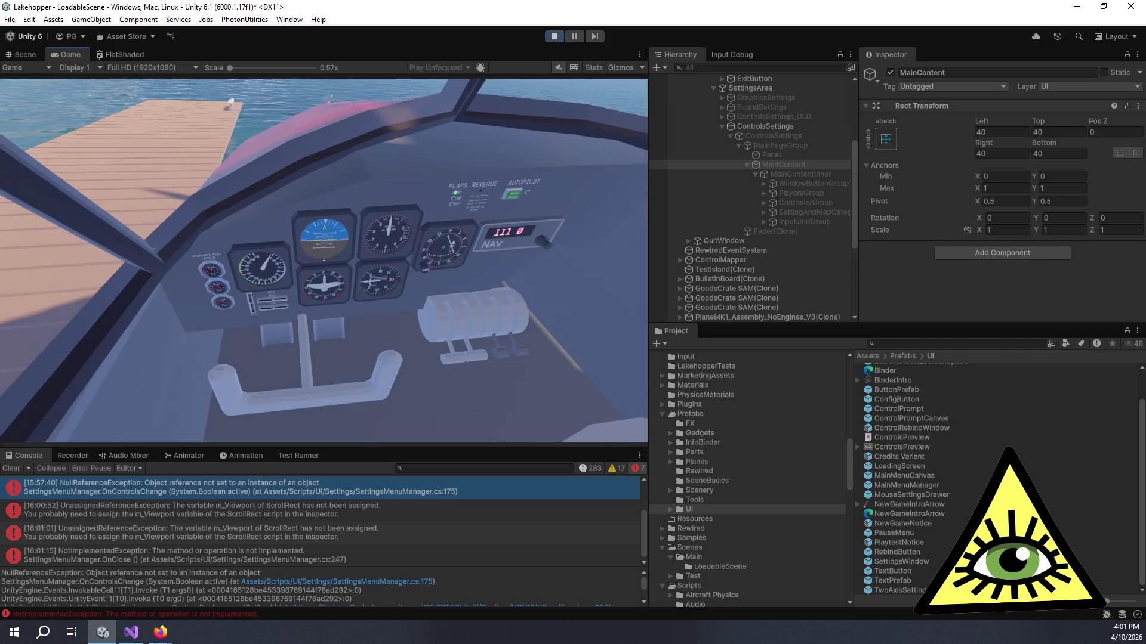
double_click(377, 497)
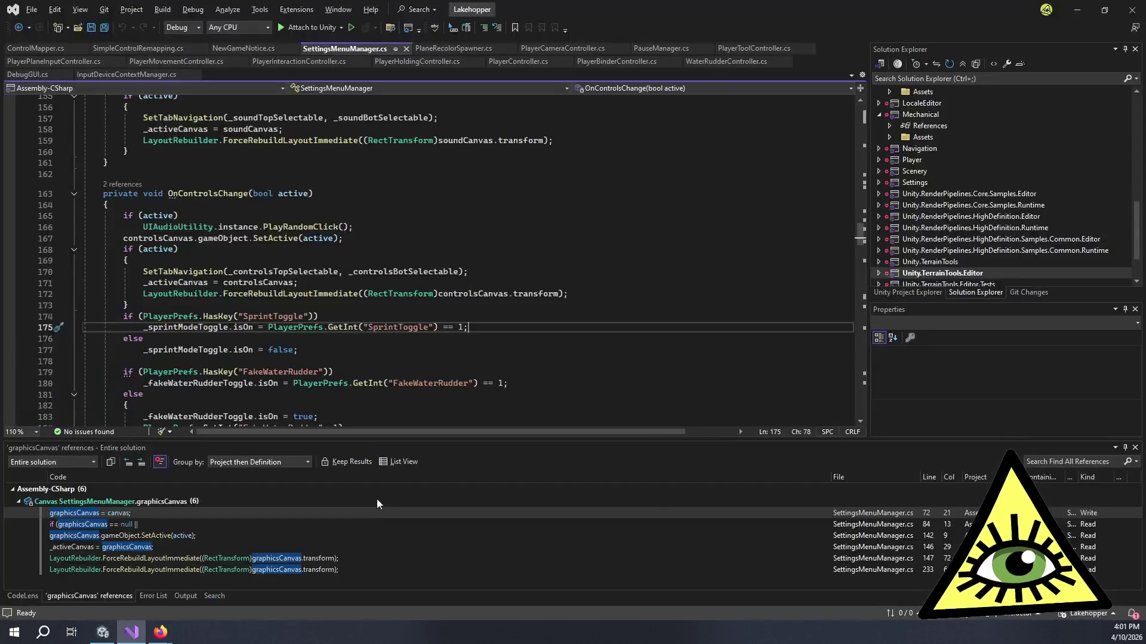
key("alt+Tab")
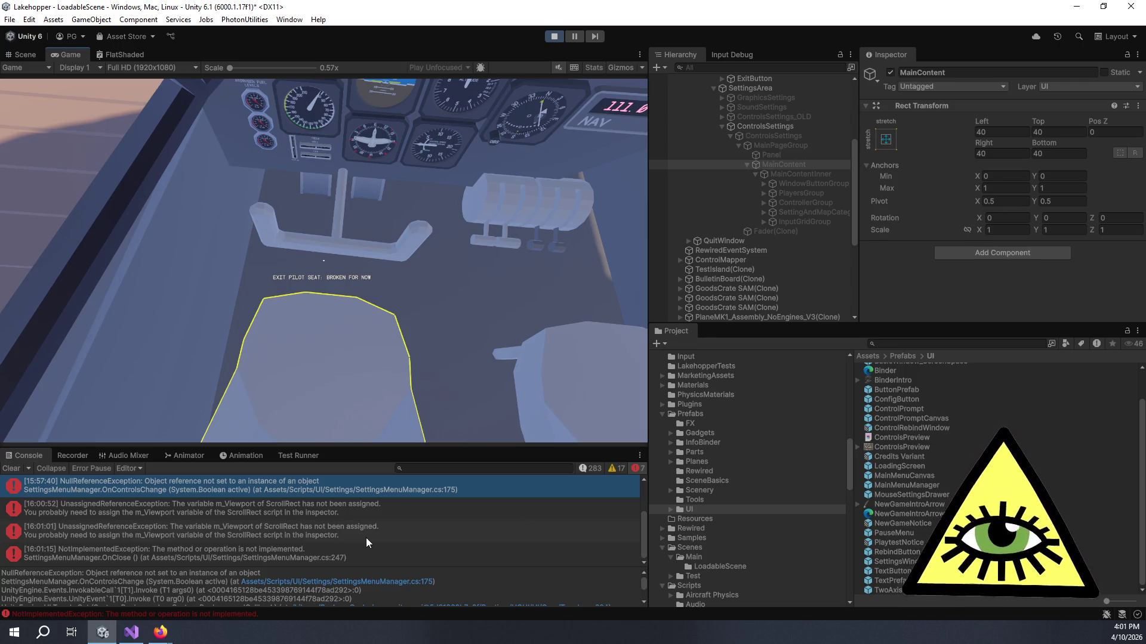
left_click(397, 420)
Pause with Escape, open SETTINGS and switch to the CONTROLS page
key("Escape")
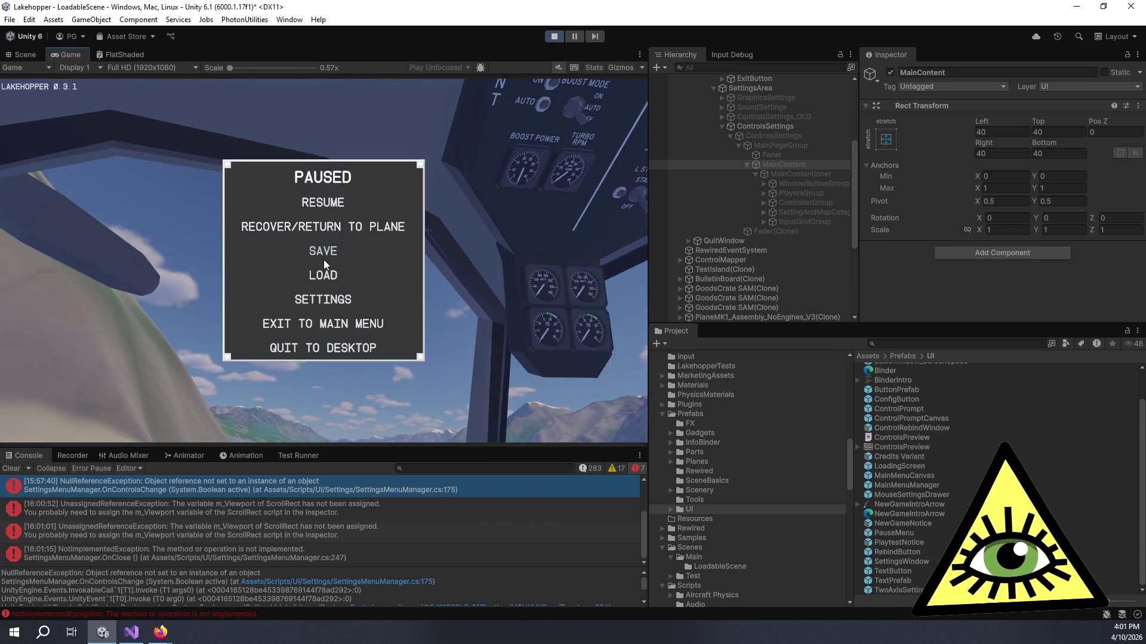
left_click(324, 298)
left_click(158, 127)
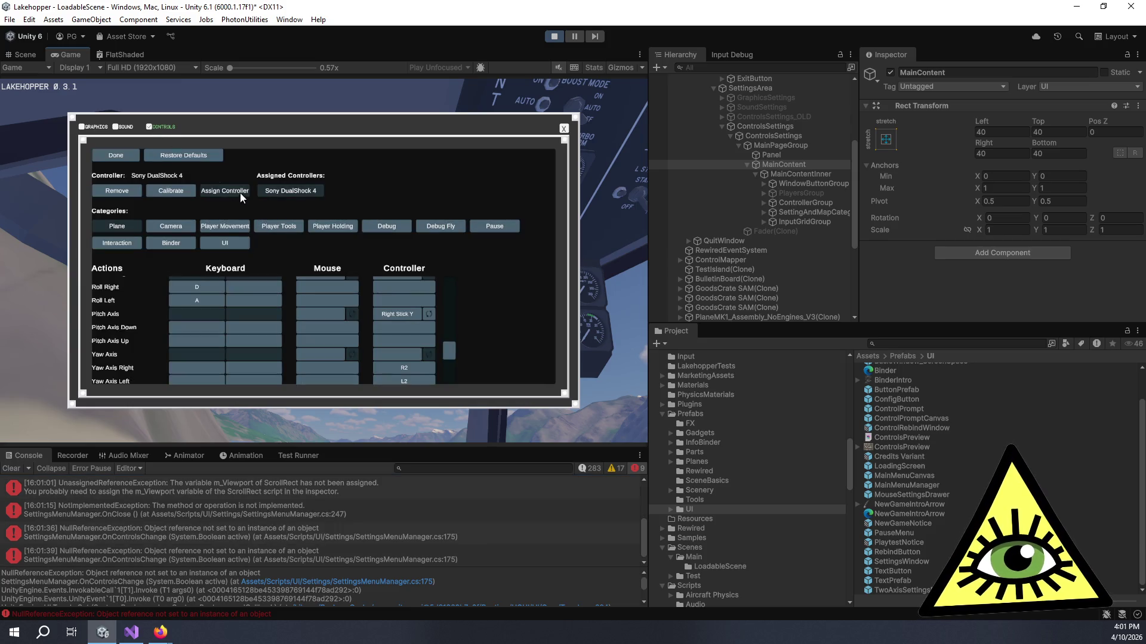
Try replacing Pitch Axis's Right Stick Y controller binding, then finish editing with it unchanged
scroll(305, 310, "down", 2)
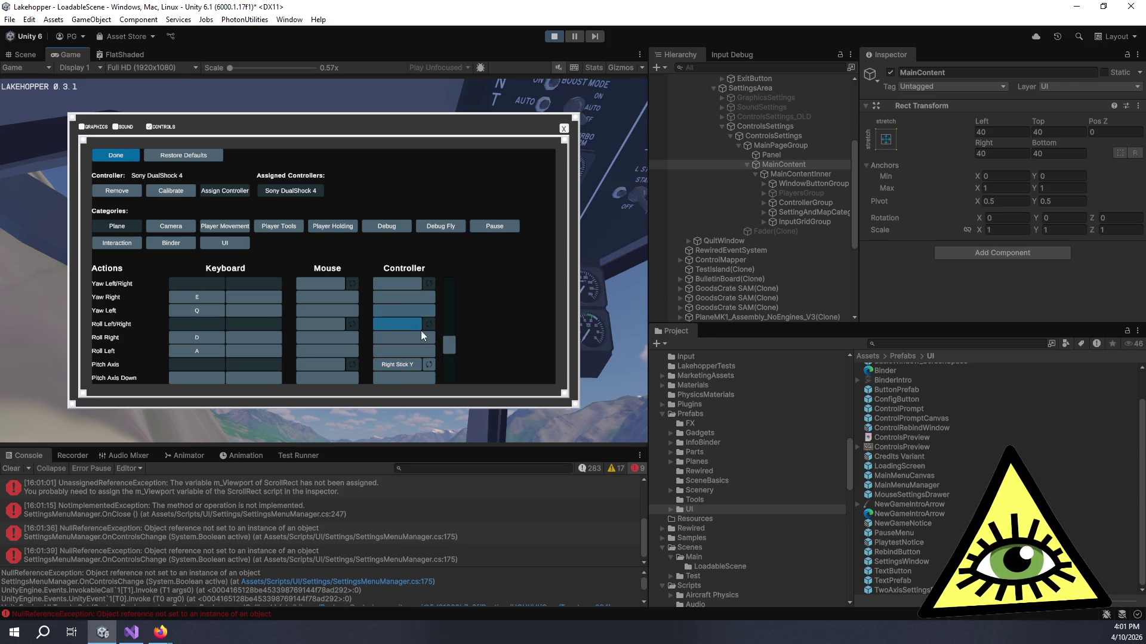
left_click(428, 365)
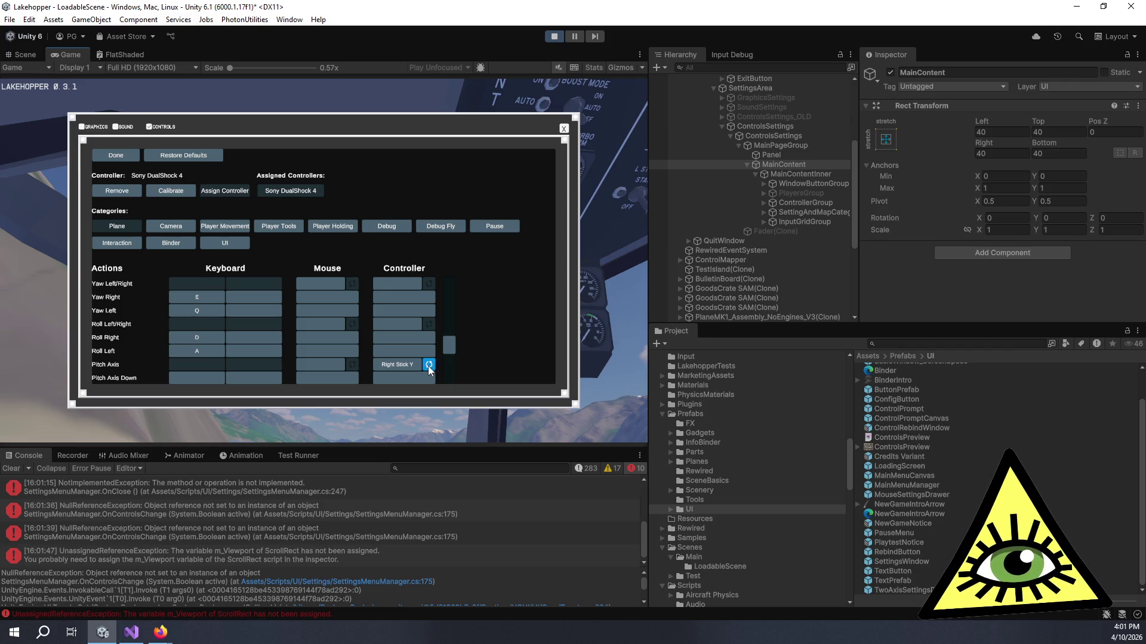
left_click(410, 367)
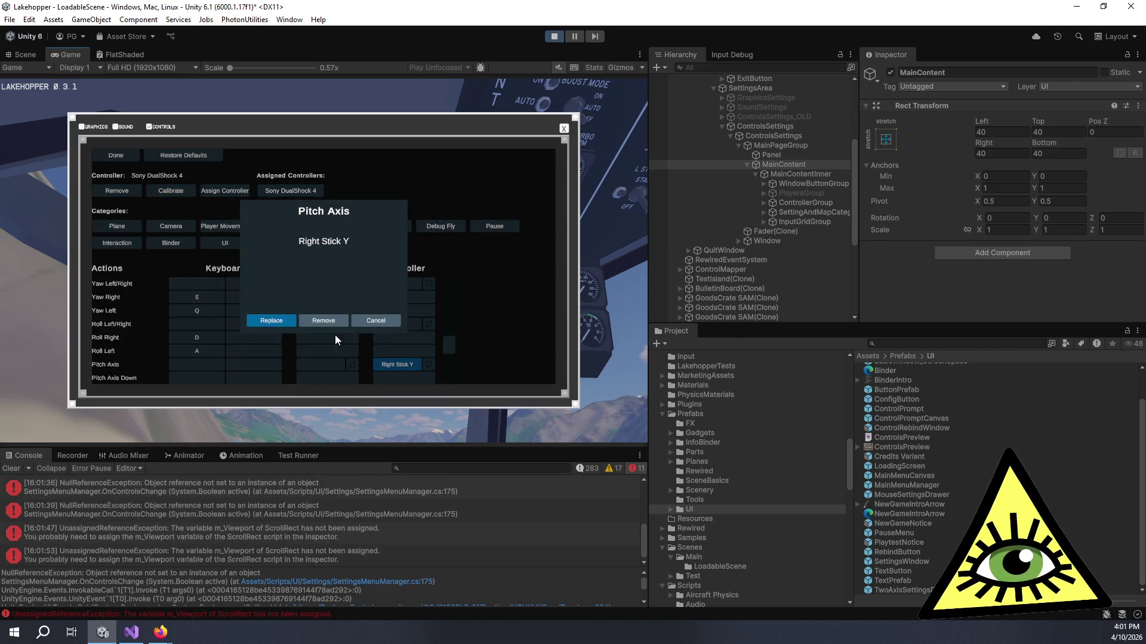
left_click(285, 320)
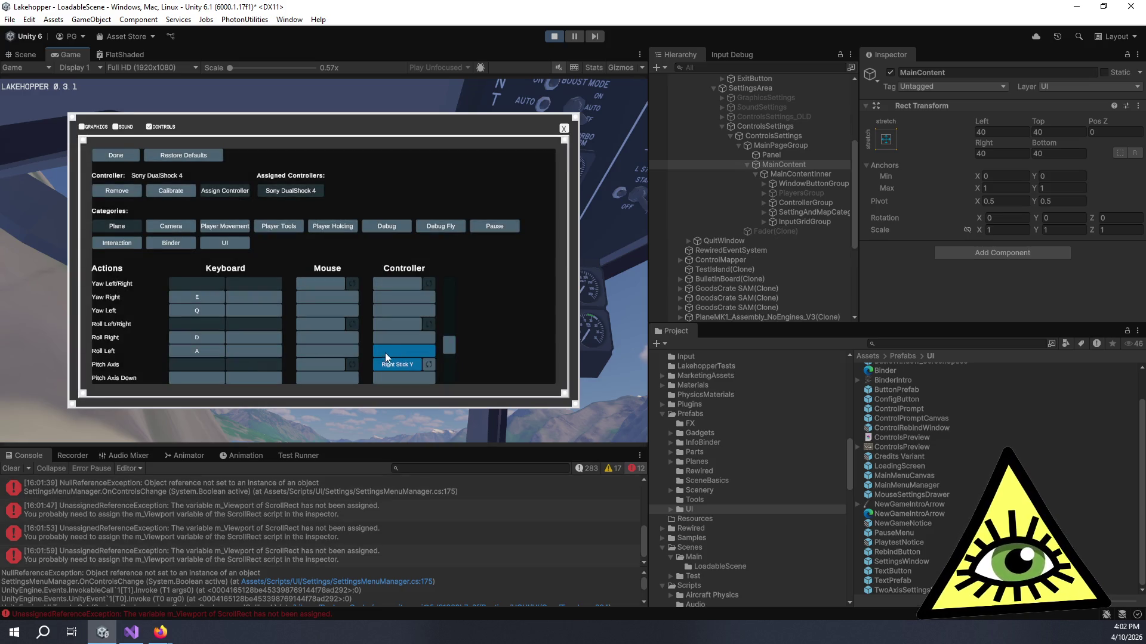
scroll(363, 535, "down", 1)
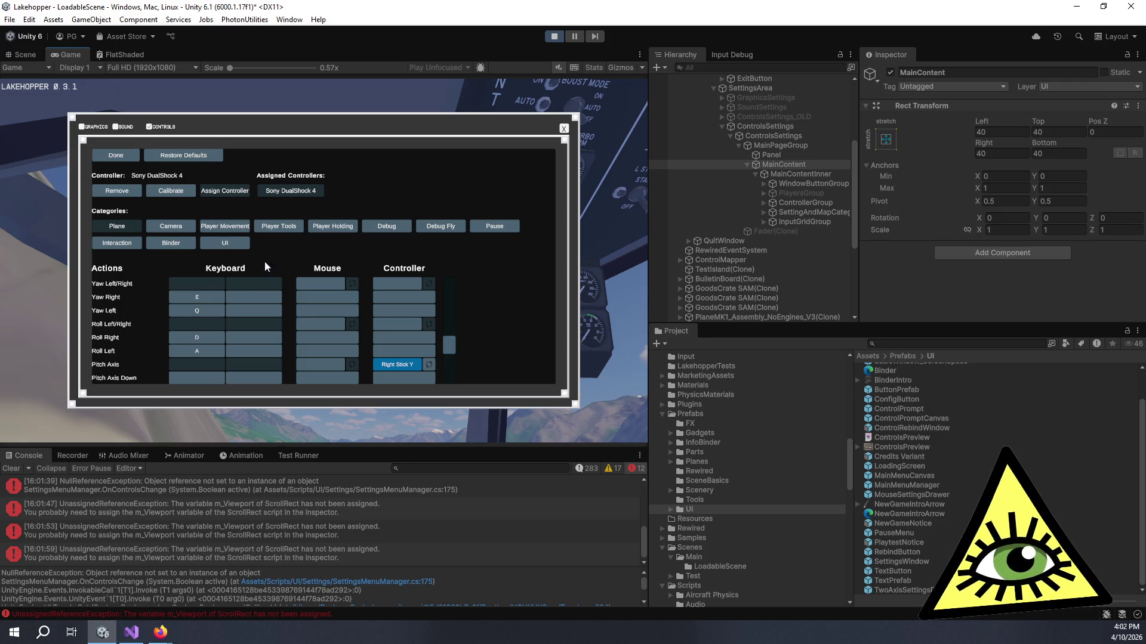
left_click(127, 158)
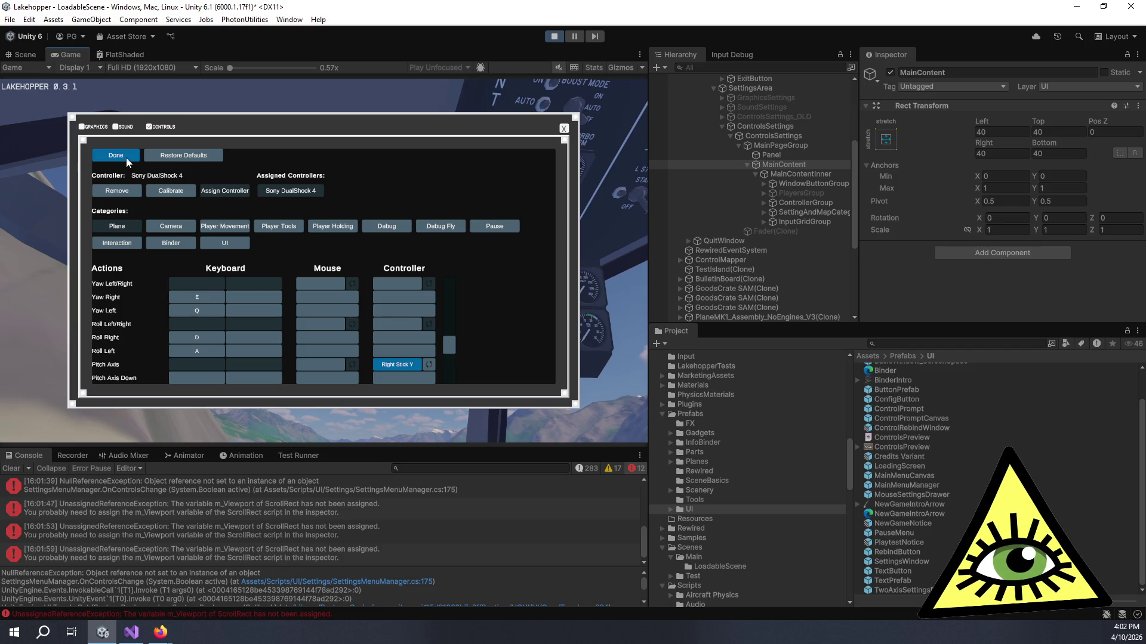
Start controller calibration via Calibrate in the popup, then close the calibration window with Done
left_click(169, 200)
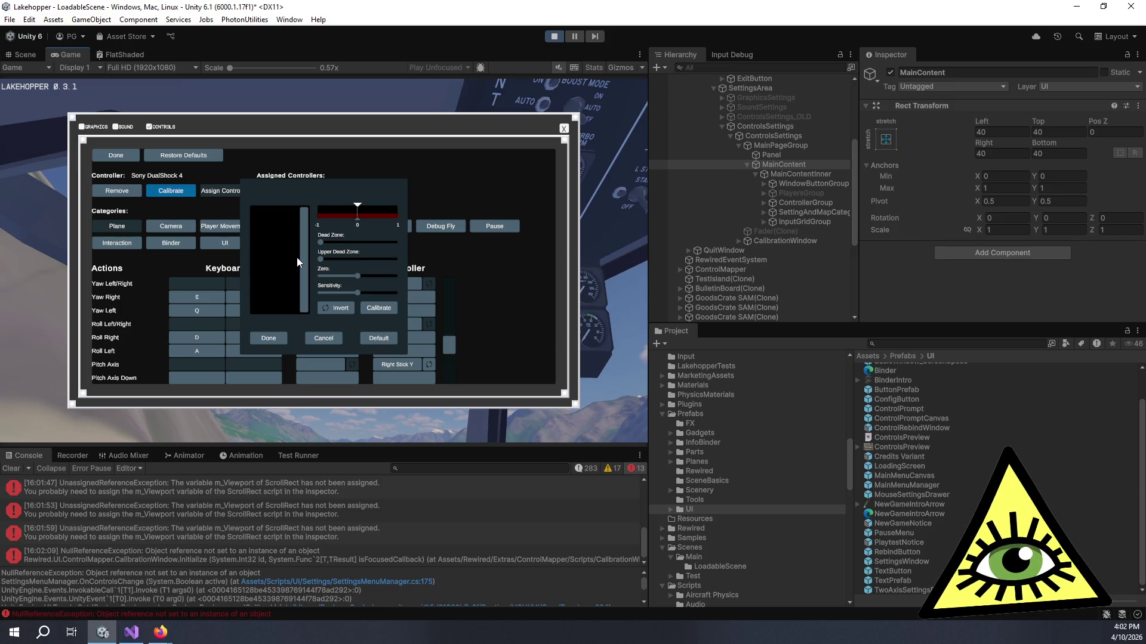
left_click(385, 309)
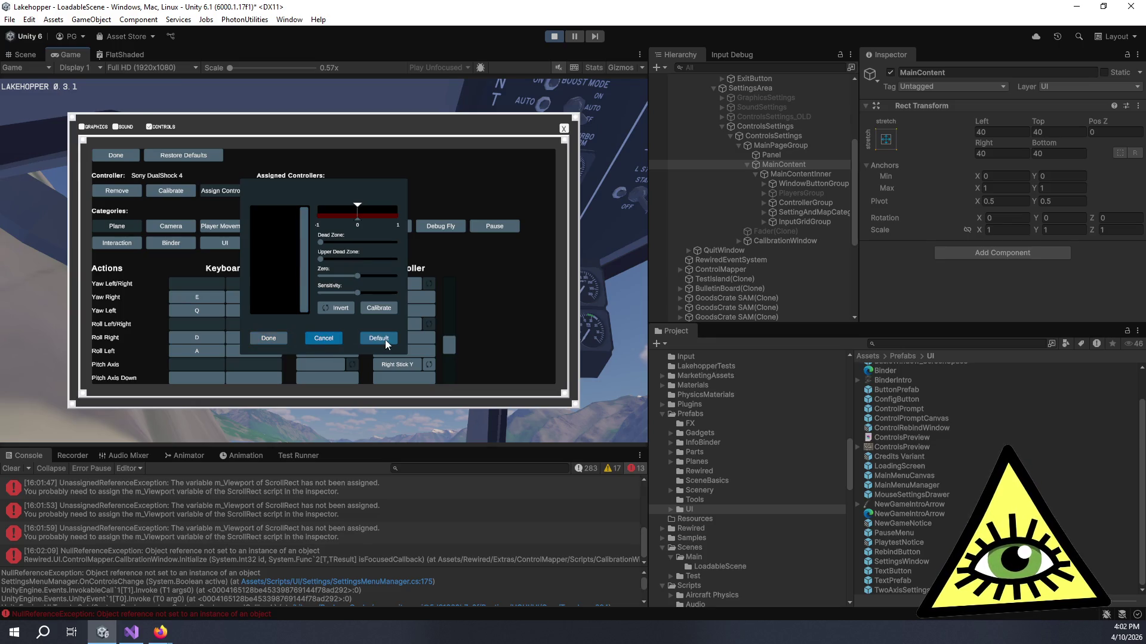
left_click(107, 156)
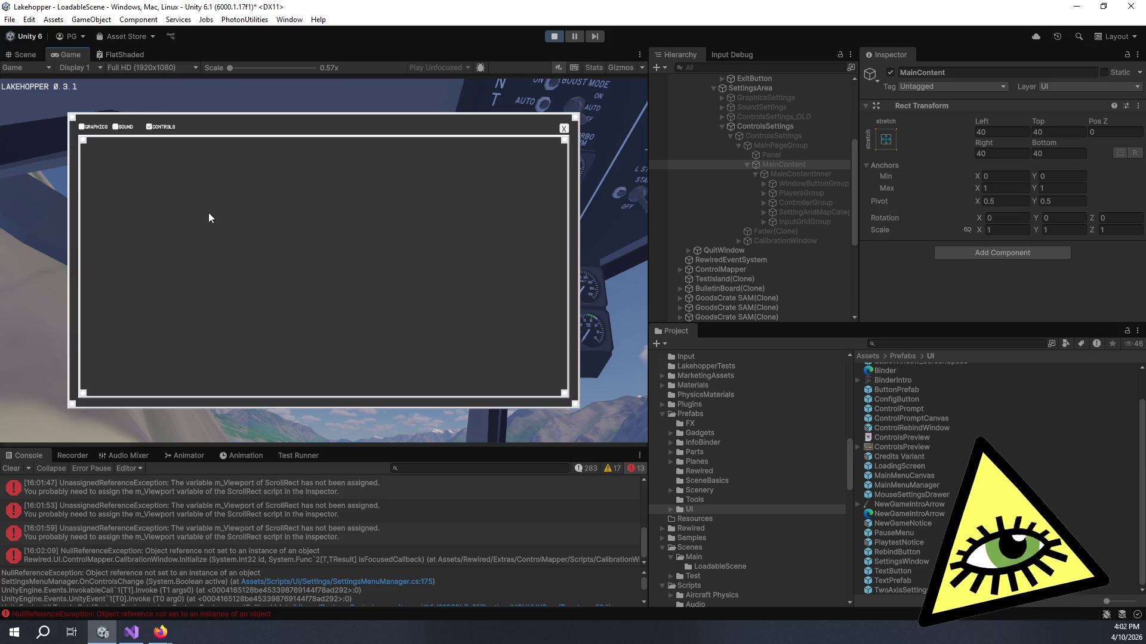
Close the settings window, resume the game, and sit in the plane's pilot seat
left_click(563, 128)
left_click(318, 206)
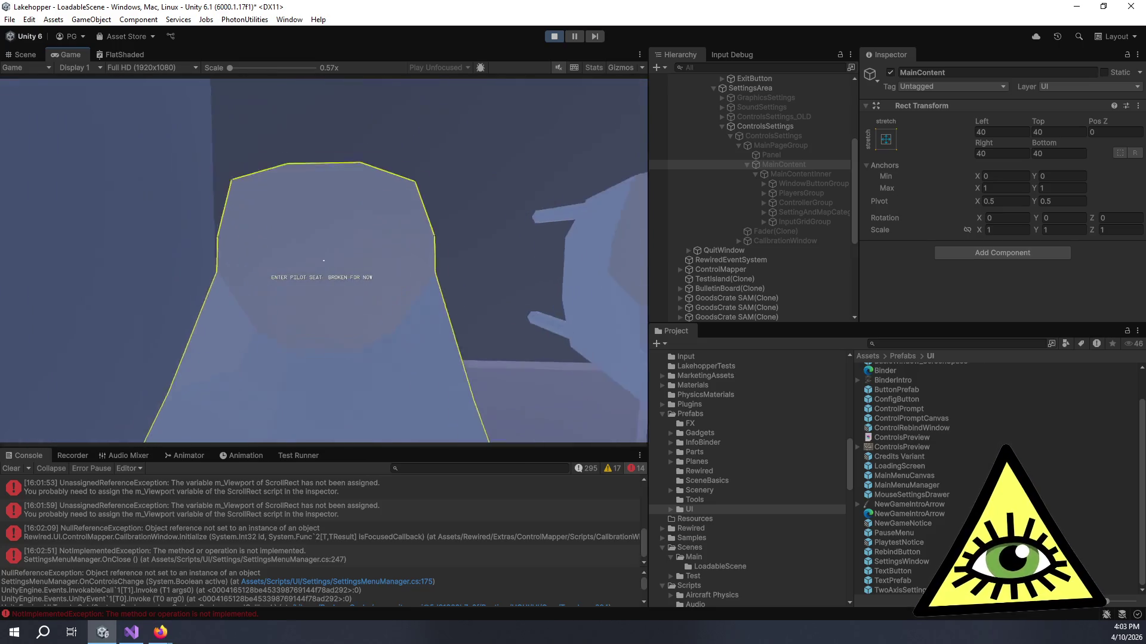
key("e")
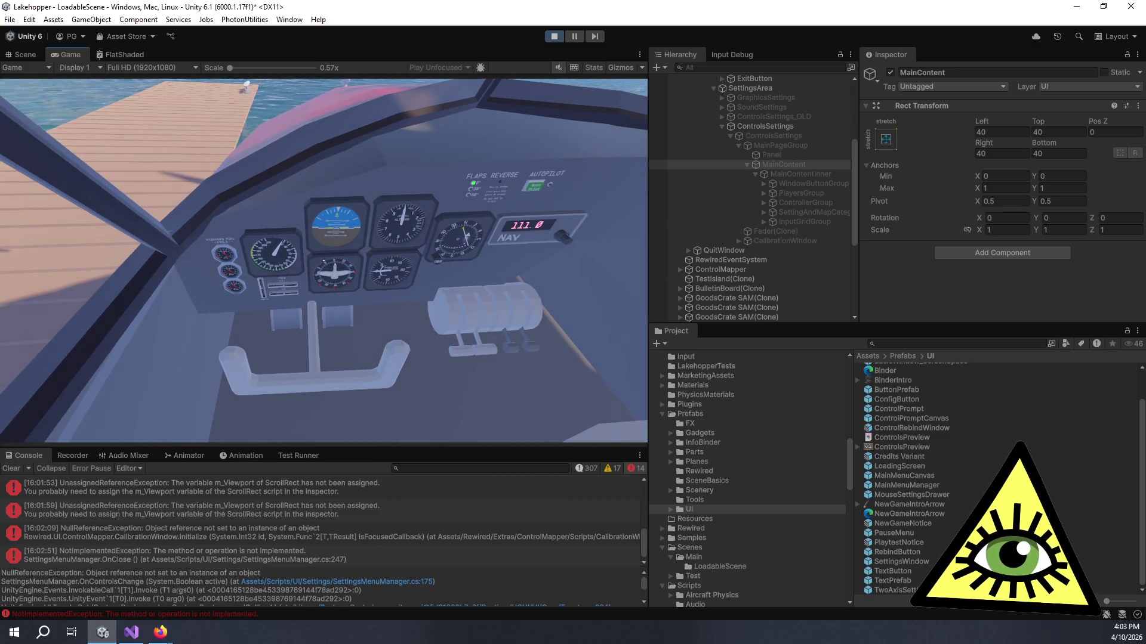
From the pilot seat, pause and navigate to Settings > Controls by keyboard, then stop Play mode
key("Escape")
key("Down")
key("Down")
key("Down")
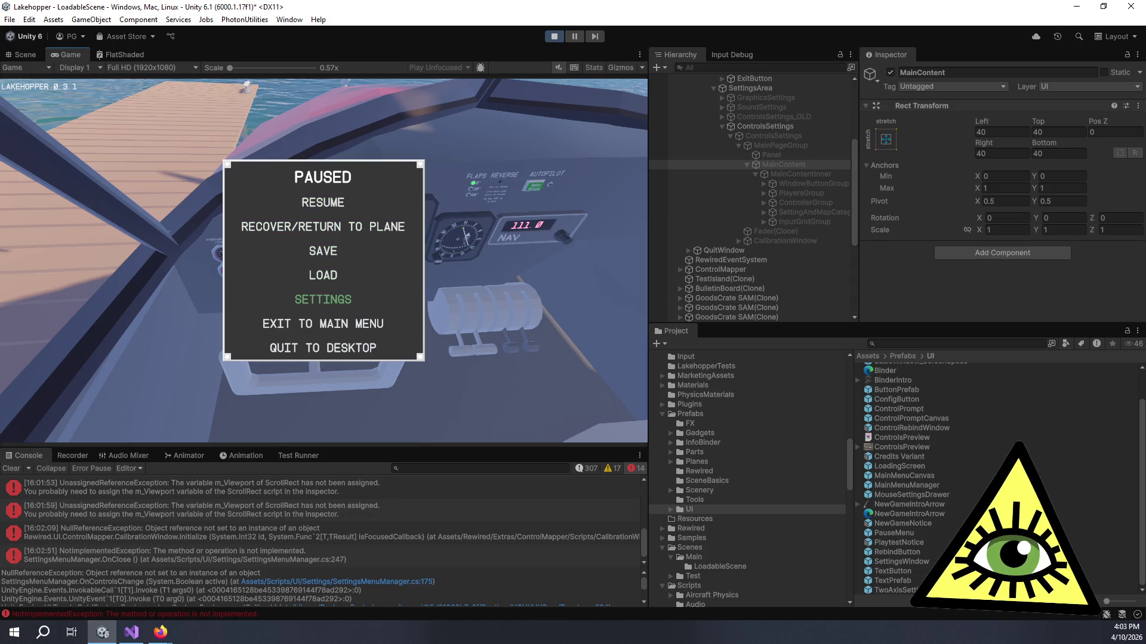
key("Return")
key("Up")
key("Down")
key("Return")
key("Right")
key("Right")
key("Return")
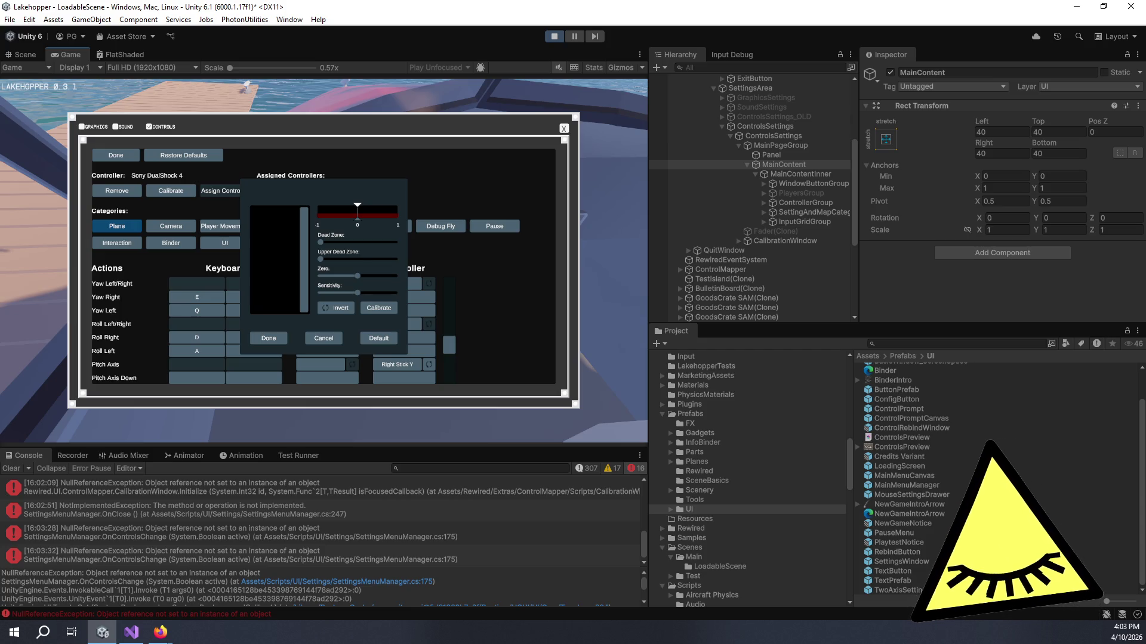
key("ctrl+p")
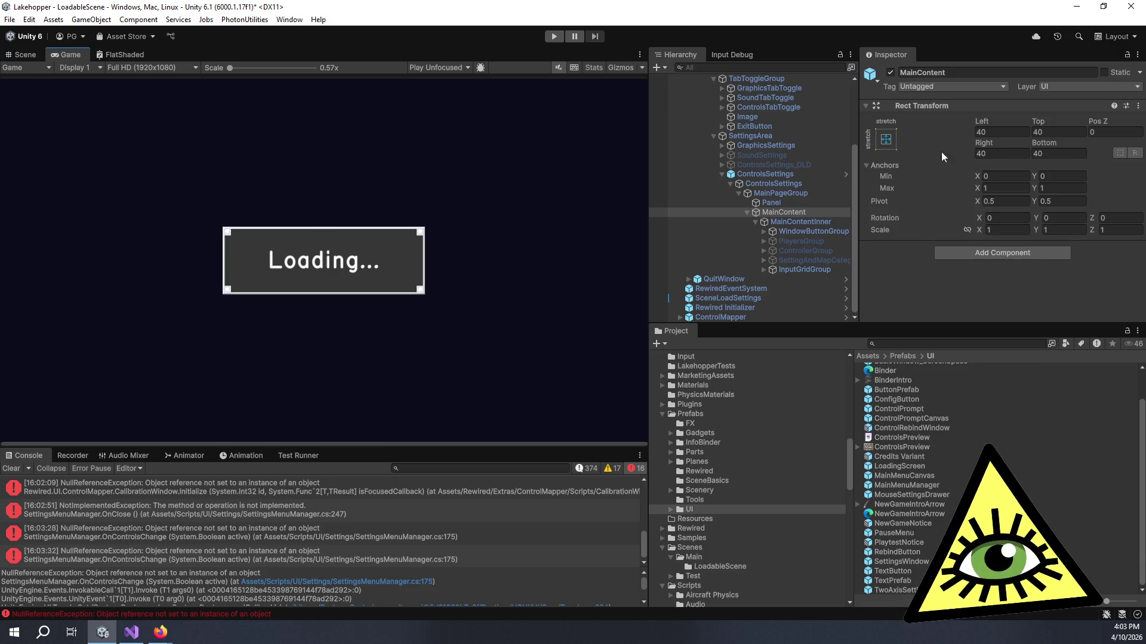
Deactivate the ControlsSettings object in the Inspector and clear the Console's logged errors
left_click(776, 183)
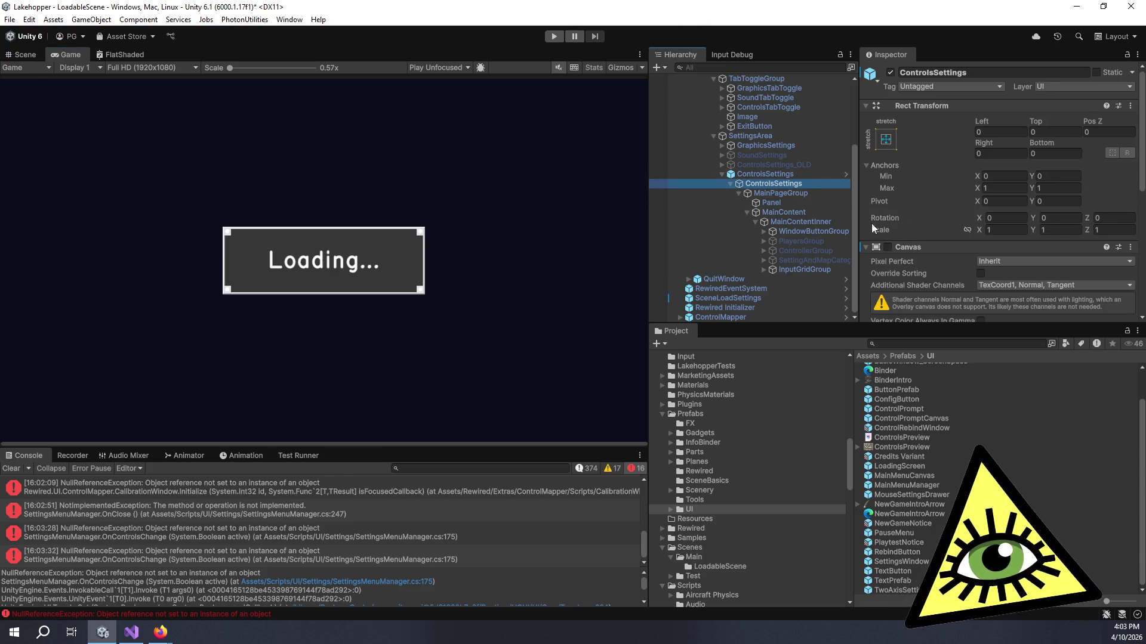
left_click(891, 72)
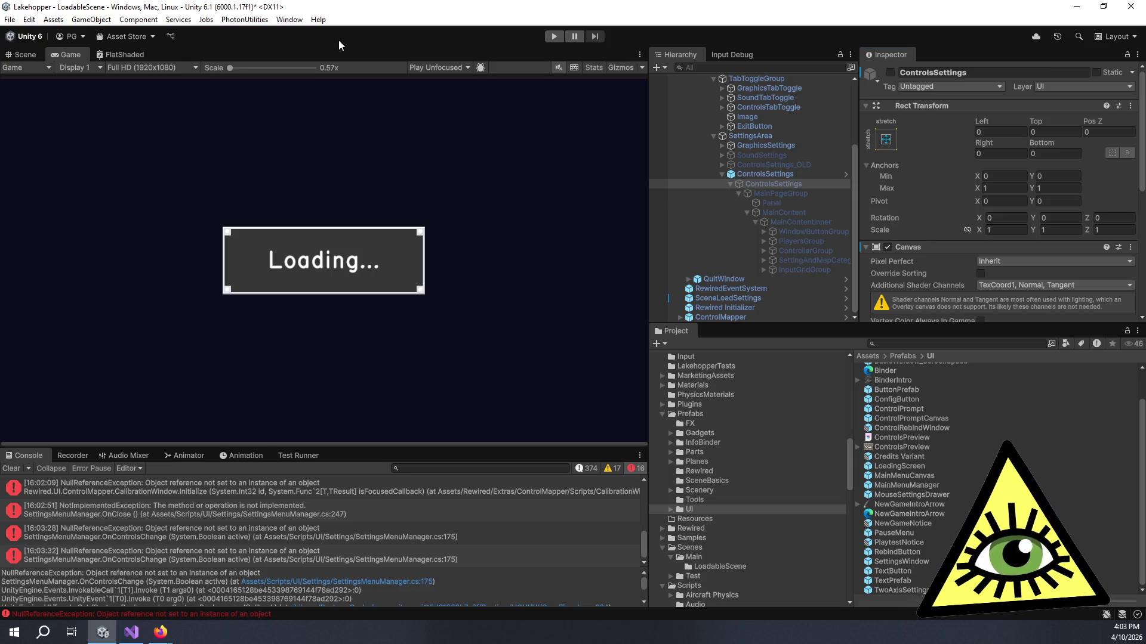
left_click(12, 469)
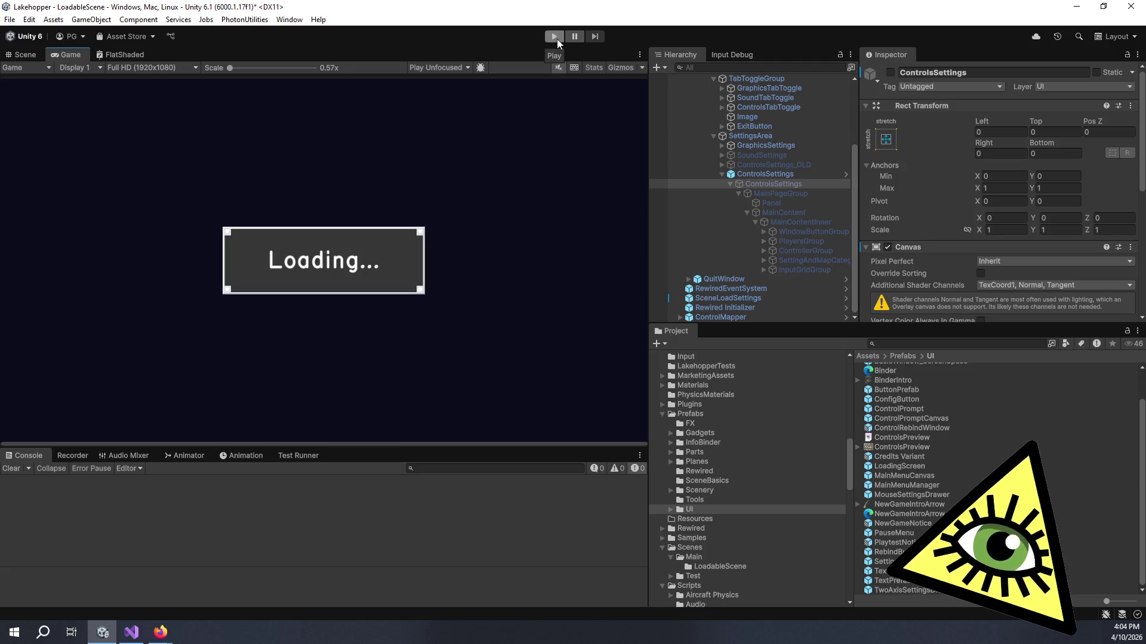
Play the game, pause to open the Controls settings, and scroll the now-empty bindings panel to the top
left_click(554, 36)
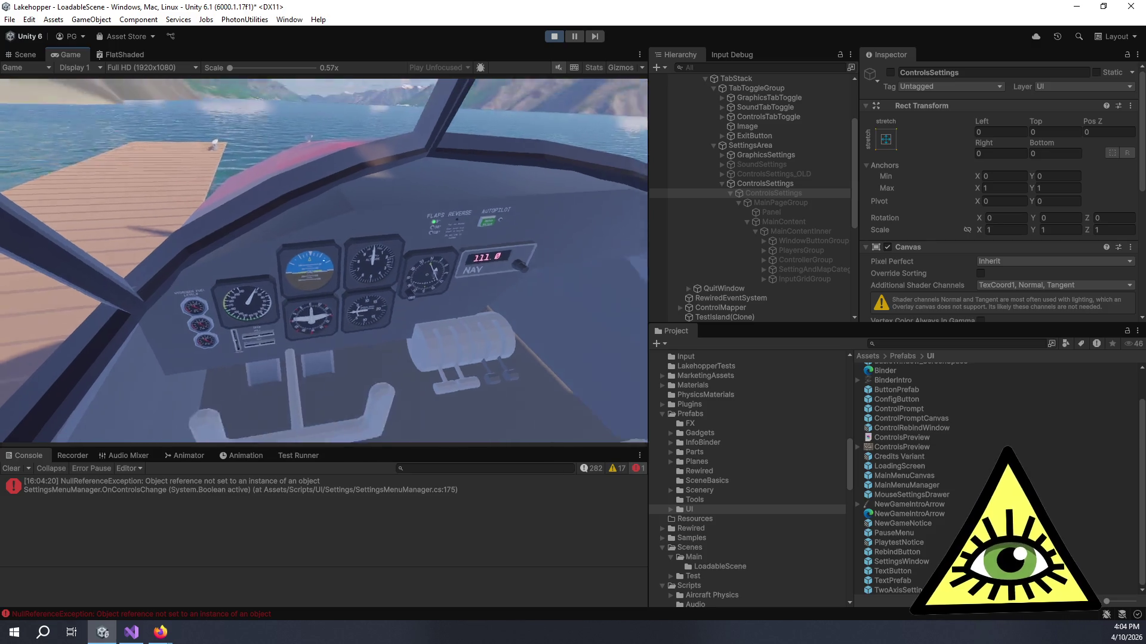
key("Escape")
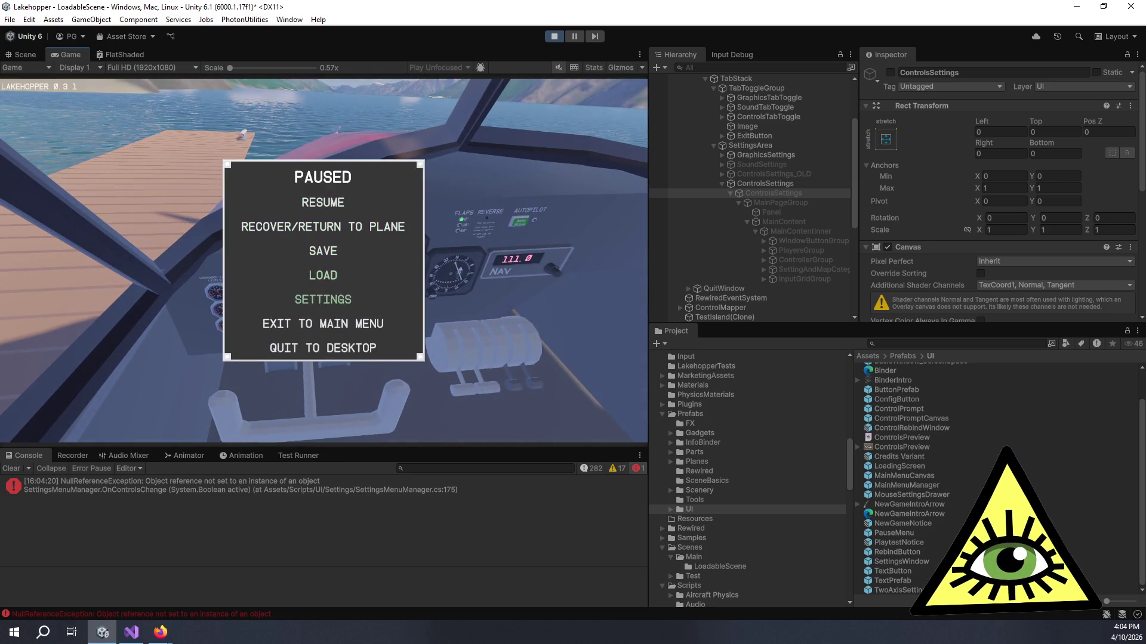
key("Return")
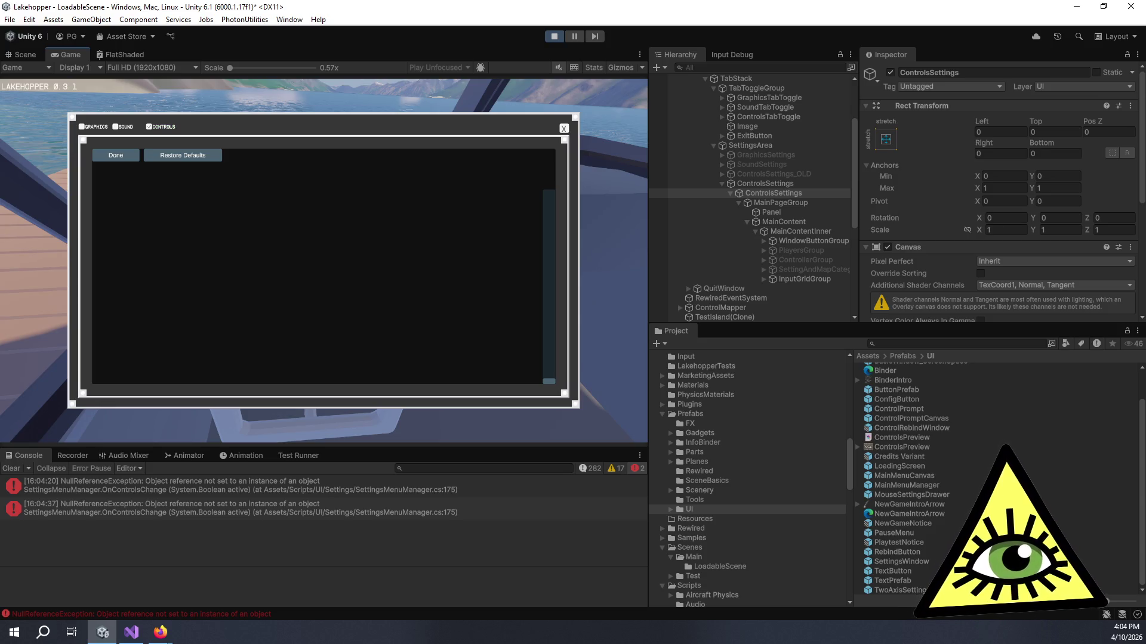
left_click_drag(549, 283, 553, 152)
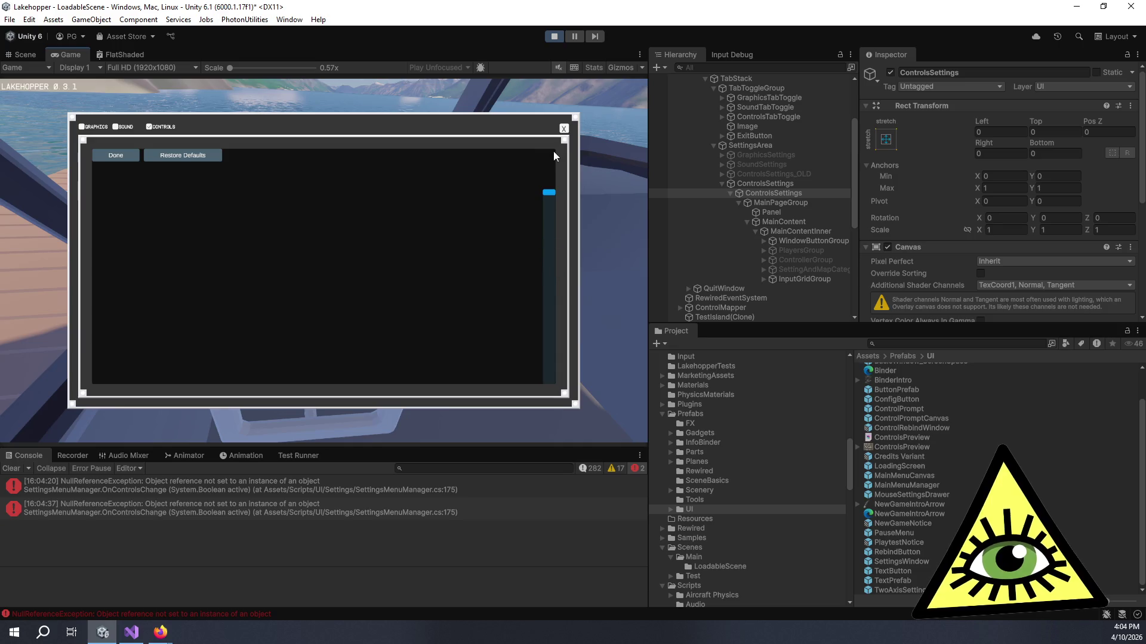